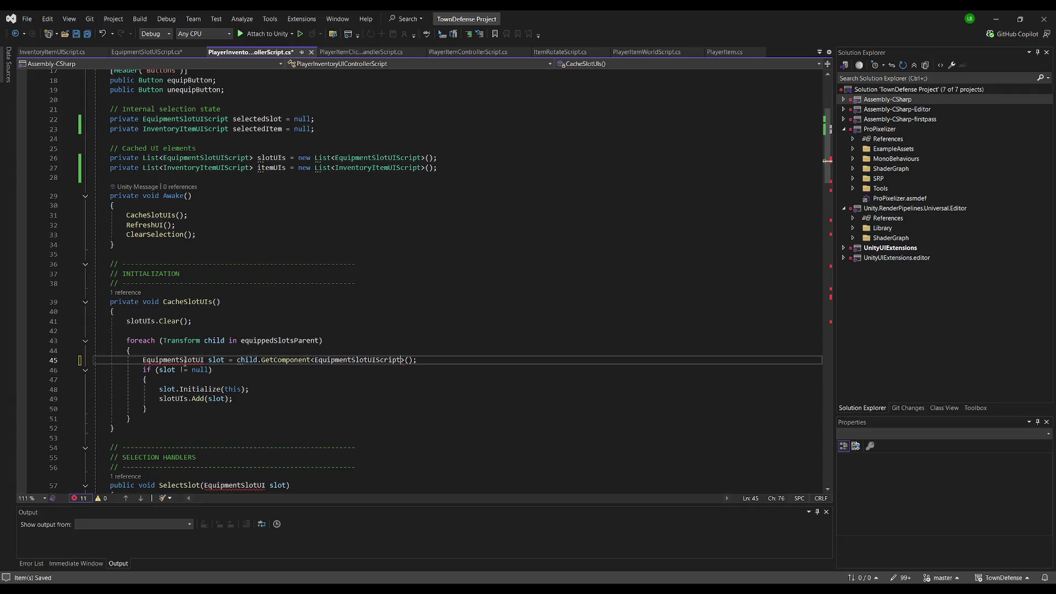
Append 'Script' to the EquipmentSlotUI and InventoryItemUI parameter types in SelectSlot and SelectItem
{"action": "scroll", "coordinate": [236, 312], "scroll_direction": "down", "scroll_amount": 6}
{"action": "left_click", "coordinate": [265, 313]}
{"action": "type", "text": "Script"}
{"action": "left_click", "coordinate": [265, 388]}
{"action": "type", "text": "Script"}
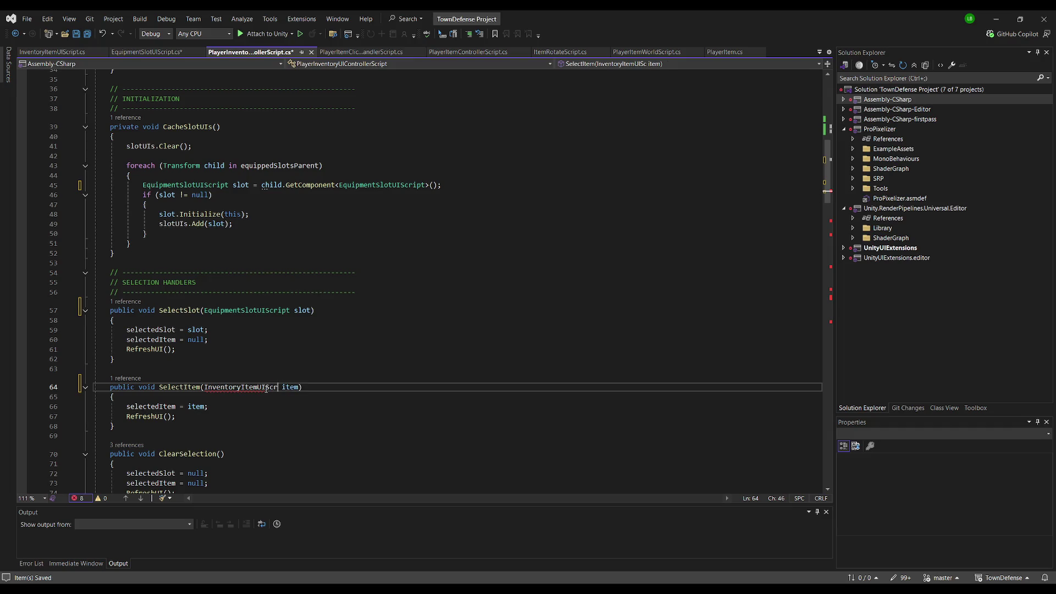
{"action": "left_click", "coordinate": [401, 321]}
Go to the PlayerItemControllerScript definition with F12 to open PlayerItemControllerScript.cs
{"action": "scroll", "coordinate": [393, 329], "scroll_direction": "down", "scroll_amount": 8}
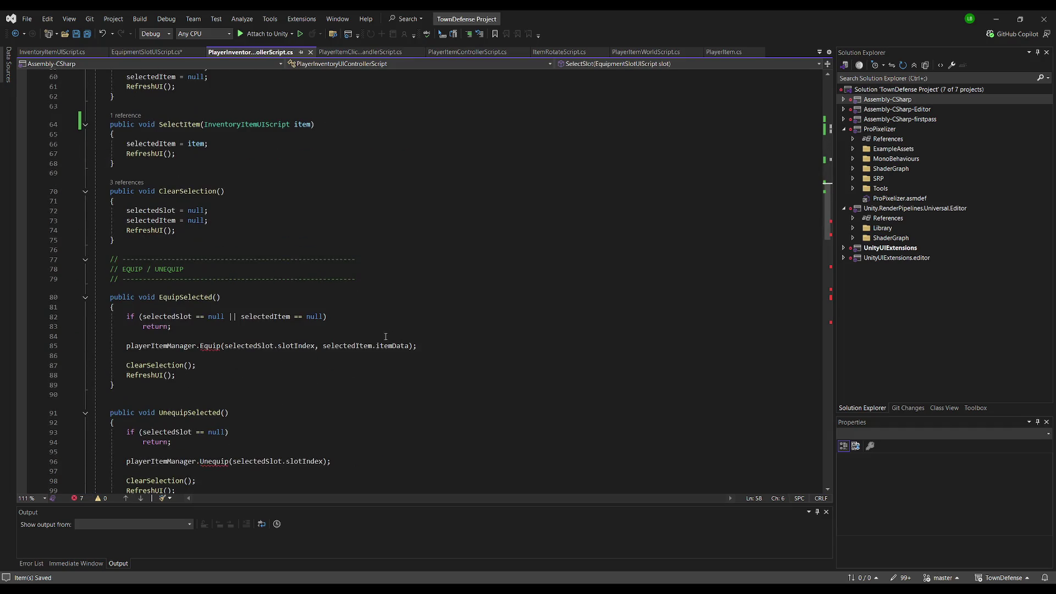
{"action": "left_click", "coordinate": [236, 250]}
{"action": "scroll", "coordinate": [346, 297], "scroll_direction": "down", "scroll_amount": 4}
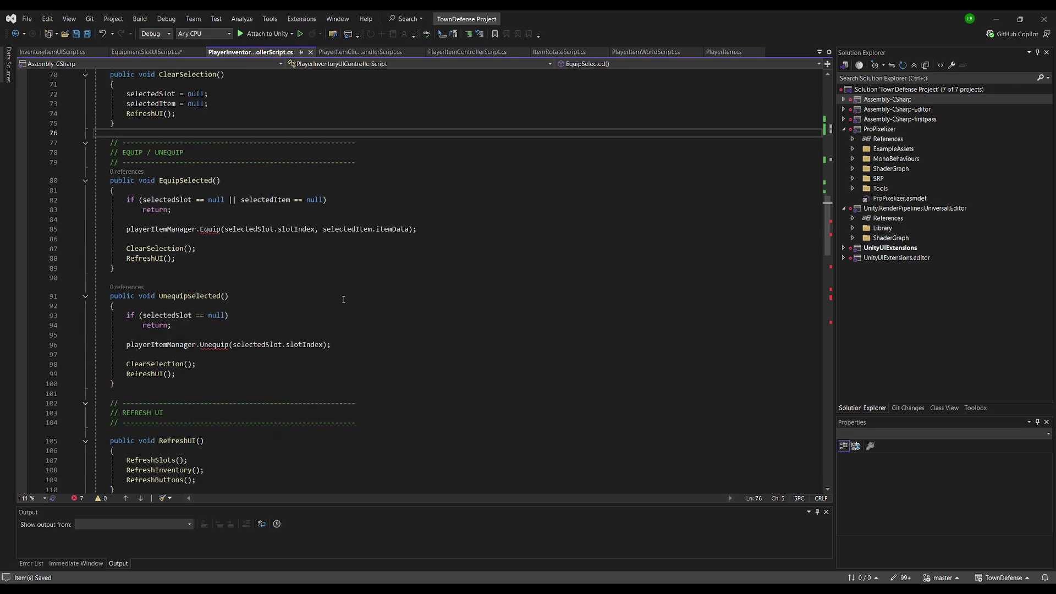
{"action": "left_click", "coordinate": [212, 345]}
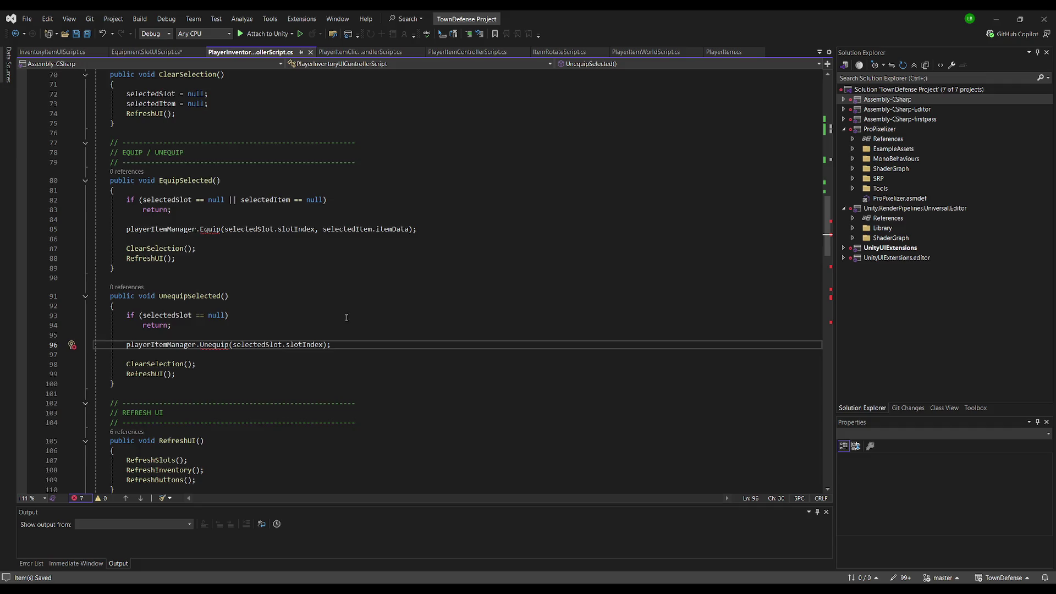
{"action": "scroll", "coordinate": [337, 319], "scroll_direction": "up", "scroll_amount": 20}
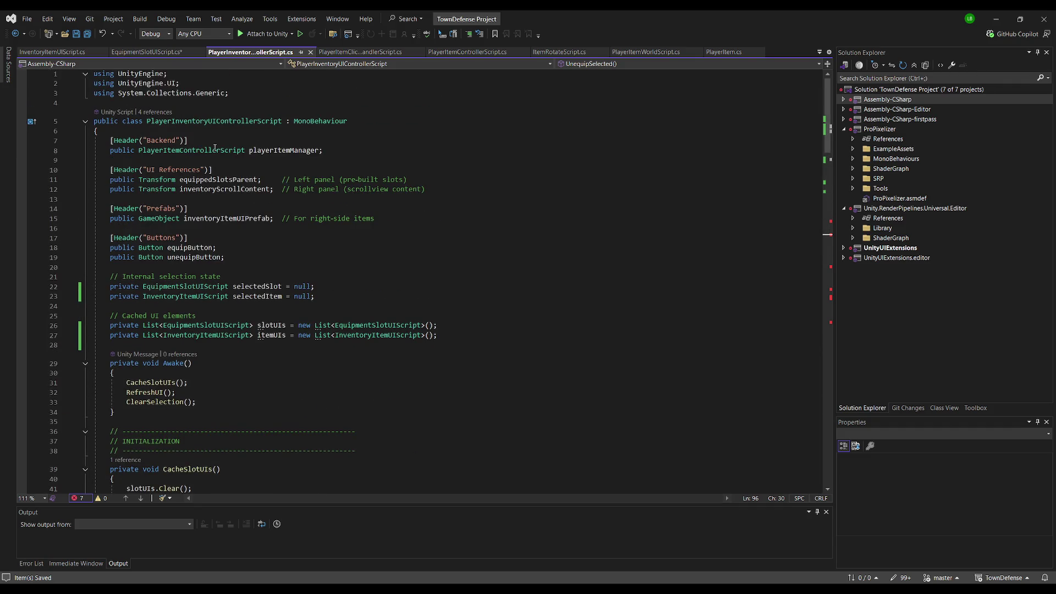
{"action": "left_click", "coordinate": [216, 150]}
{"action": "key", "text": "F12"}
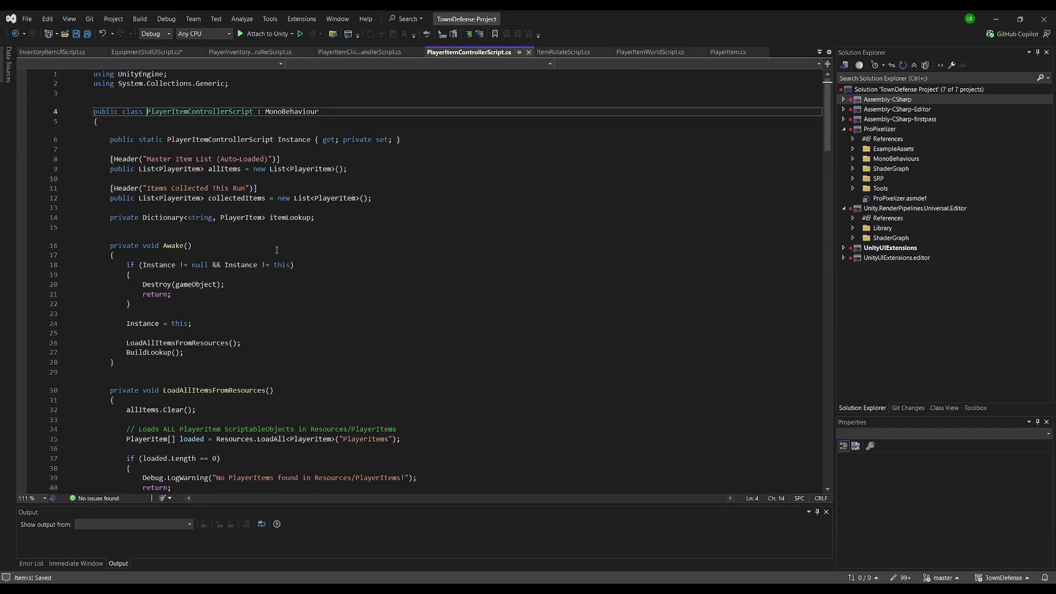
{"action": "left_click", "coordinate": [324, 313]}
{"action": "scroll", "coordinate": [352, 296], "scroll_direction": "down", "scroll_amount": 18}
{"action": "scroll", "coordinate": [352, 296], "scroll_direction": "down", "scroll_amount": 8}
{"action": "scroll", "coordinate": [352, 296], "scroll_direction": "down", "scroll_amount": 7}
{"action": "left_click", "coordinate": [470, 228]}
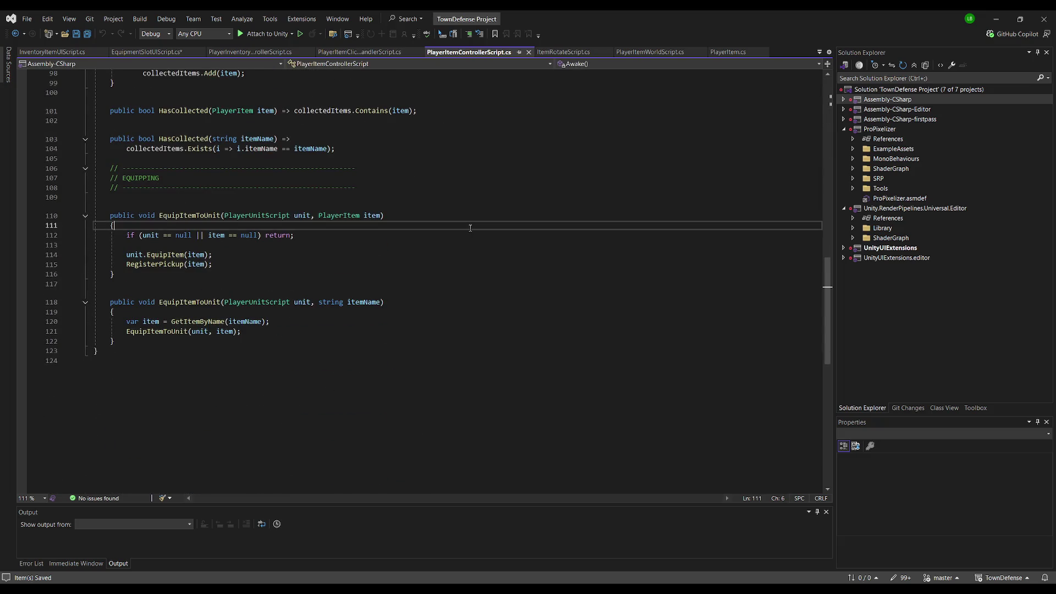
{"action": "key", "text": "ctrl+a"}
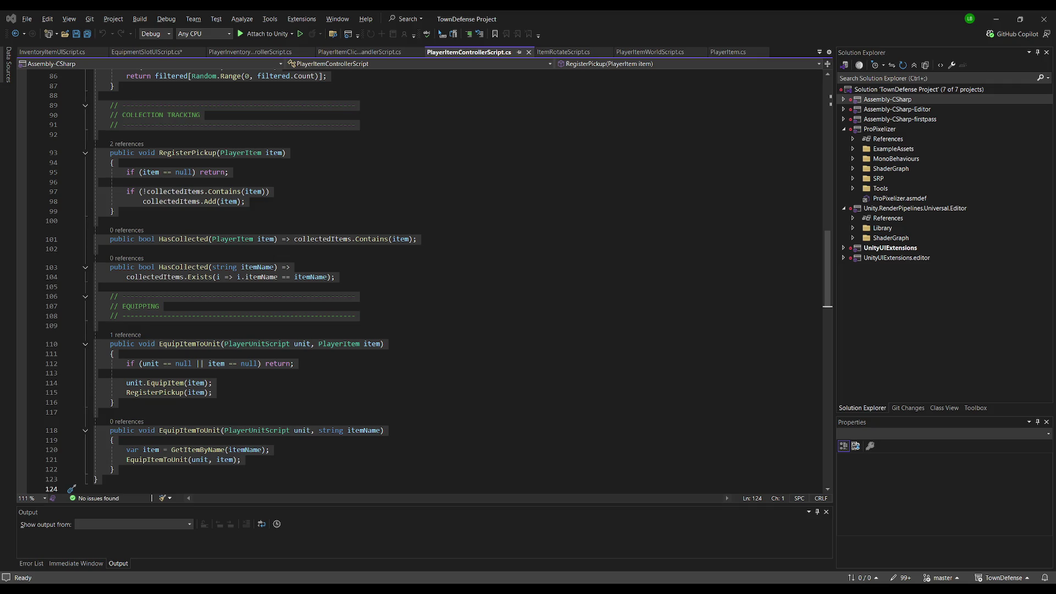
{"action": "left_click", "coordinate": [189, 134]}
{"action": "scroll", "coordinate": [190, 110], "scroll_direction": "up", "scroll_amount": 1}
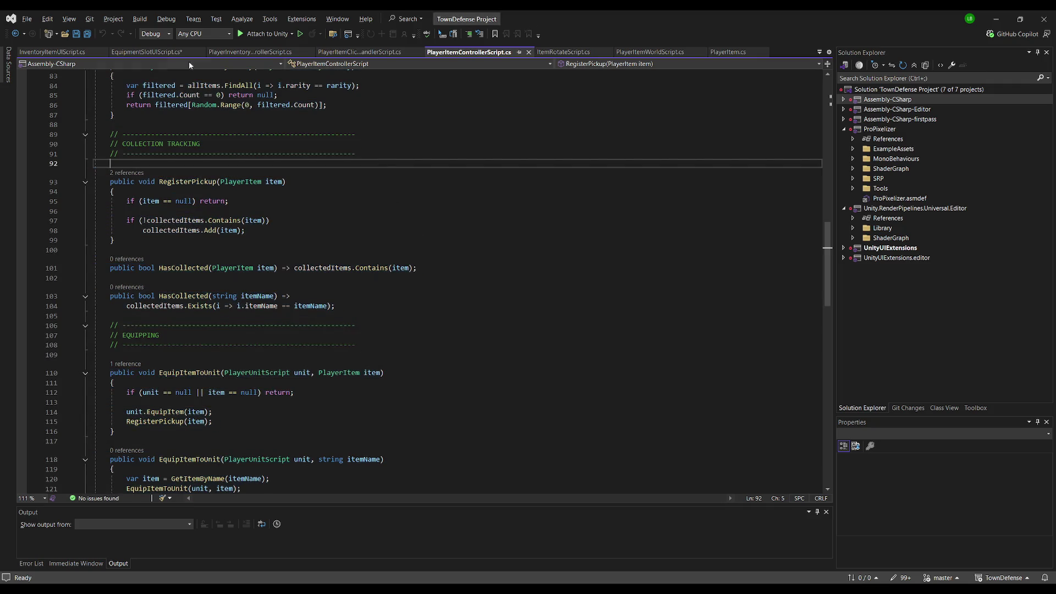
Switch to EquipmentSlotUIScript.cs and save it
{"action": "left_click", "coordinate": [149, 52]}
{"action": "key", "text": "ctrl+s"}
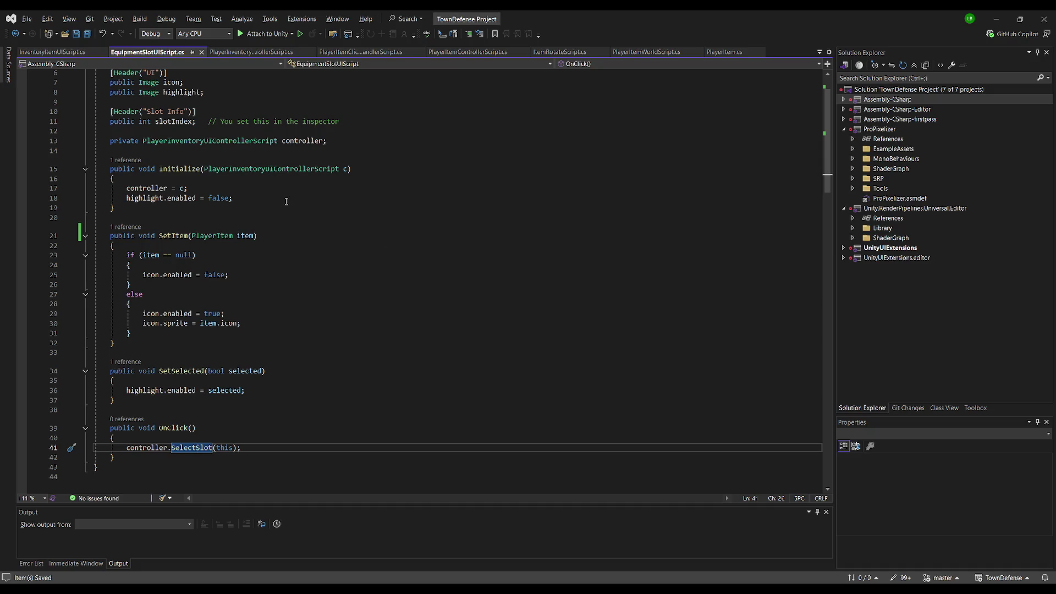
{"action": "scroll", "coordinate": [286, 202], "scroll_direction": "up", "scroll_amount": 2}
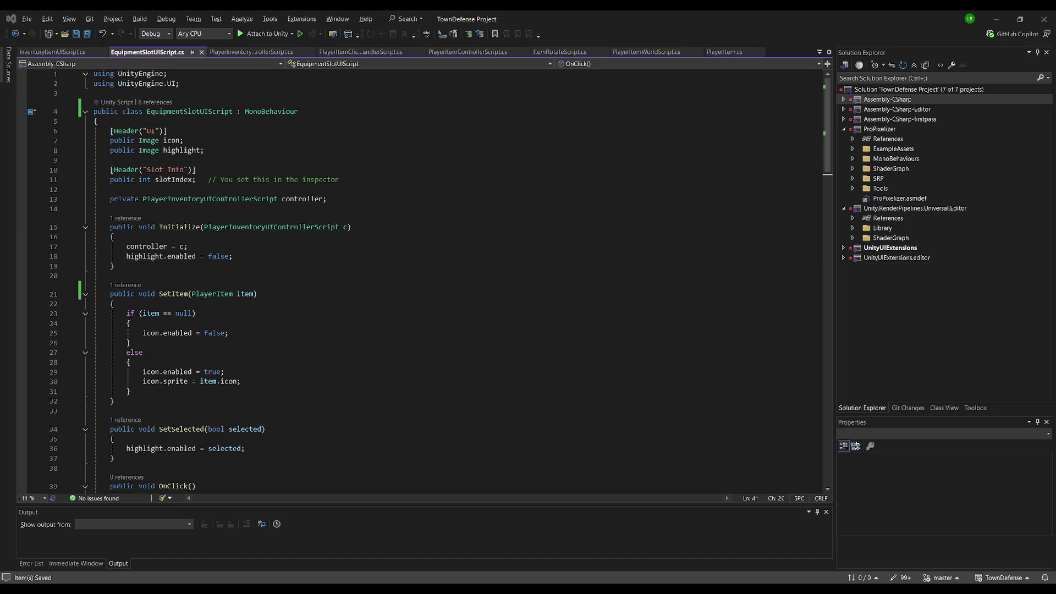
Replace all of its code with the pasted InventoryItemUI class
{"action": "left_click", "coordinate": [214, 241]}
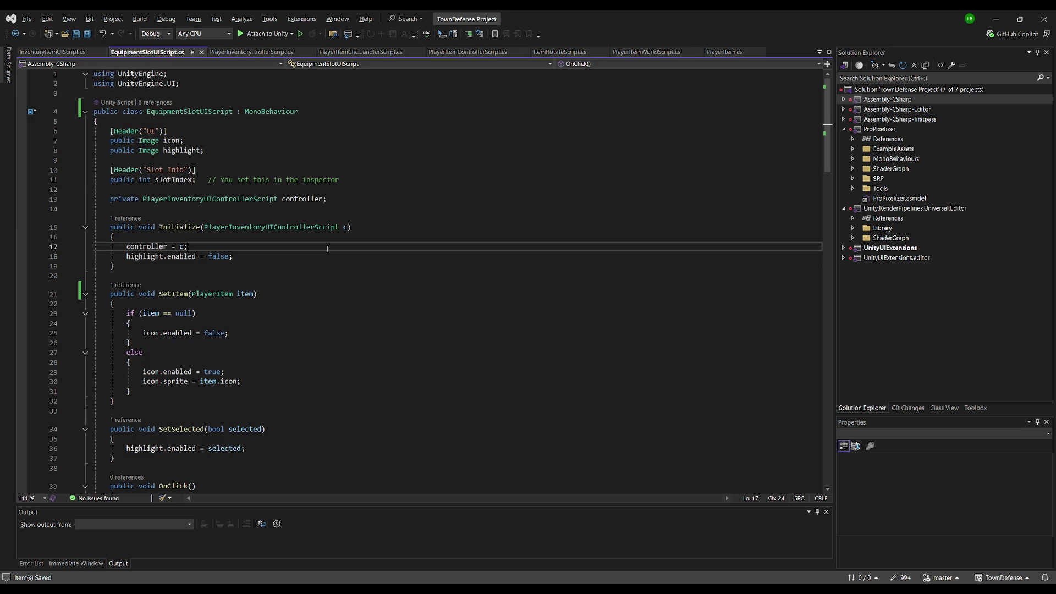
{"action": "key", "text": "ctrl+a"}
{"action": "key", "text": "ctrl+v"}
Append 'Script' to the pasted class name and controller type names in EquipmentSlotUIScript.cs
{"action": "left_click", "coordinate": [213, 103]}
{"action": "type", "text": "Script"}
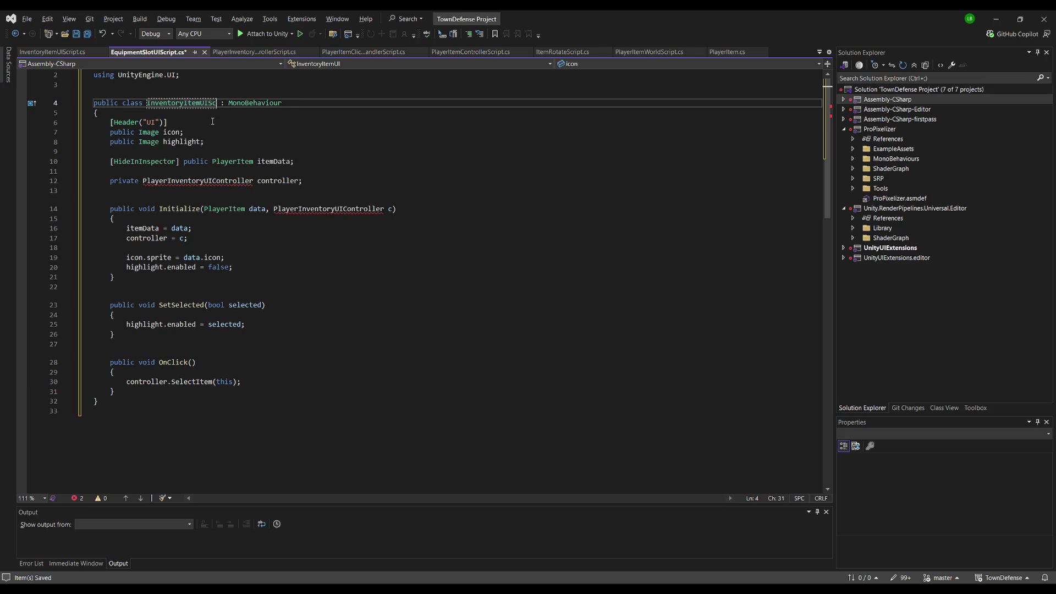
{"action": "left_click", "coordinate": [212, 122]}
{"action": "left_click", "coordinate": [254, 182]}
{"action": "type", "text": "Script"}
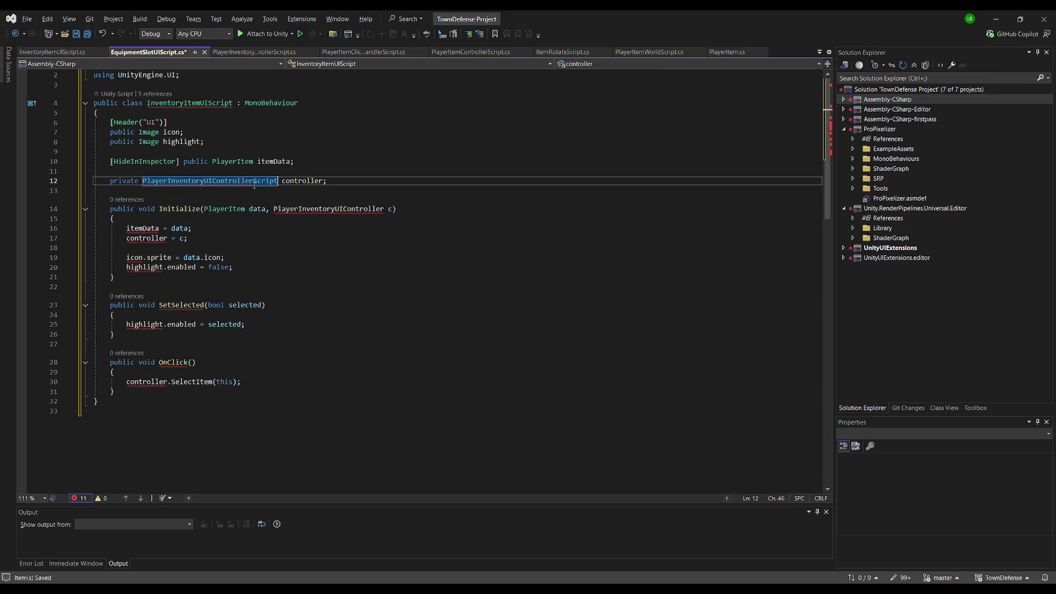
{"action": "left_click", "coordinate": [251, 182]}
{"action": "double_click", "coordinate": [251, 182]}
{"action": "key", "text": "ctrl+c"}
{"action": "double_click", "coordinate": [328, 209]}
{"action": "key", "text": "ctrl+v"}
Undo to restore EquipmentSlotUIScript.cs, then paste the new item-slot code over InventoryItemUIScript.cs
{"action": "key", "text": "ctrl+z"}
{"action": "key", "text": "ctrl+z"}
{"action": "key", "text": "ctrl+z"}
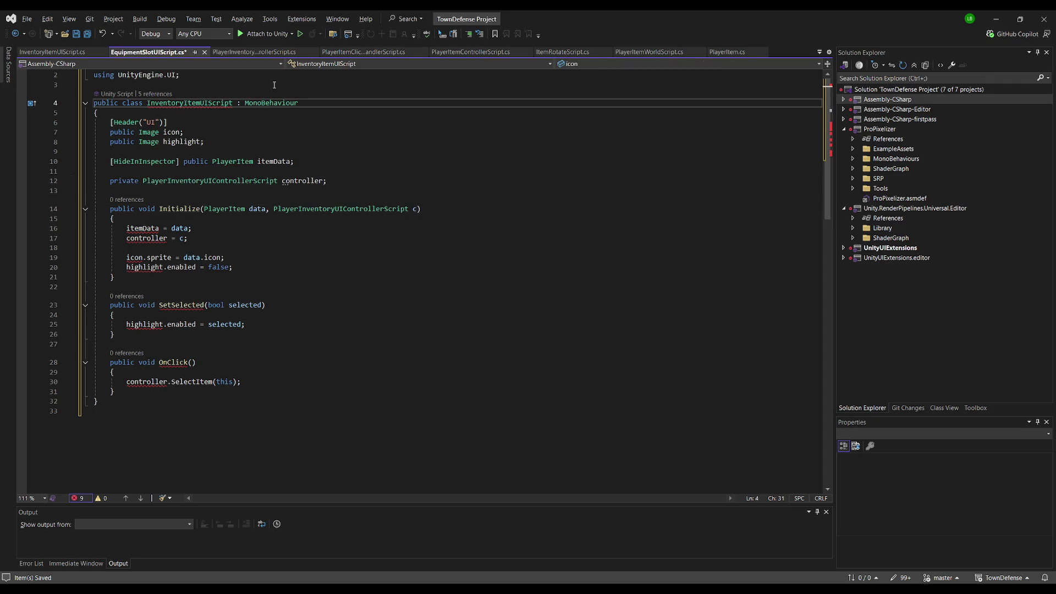
{"action": "key", "text": "ctrl+z"}
{"action": "key", "text": "ctrl+Tab"}
{"action": "key", "text": "ctrl+a"}
{"action": "key", "text": "ctrl+v"}
{"action": "key", "text": "ctrl+z"}
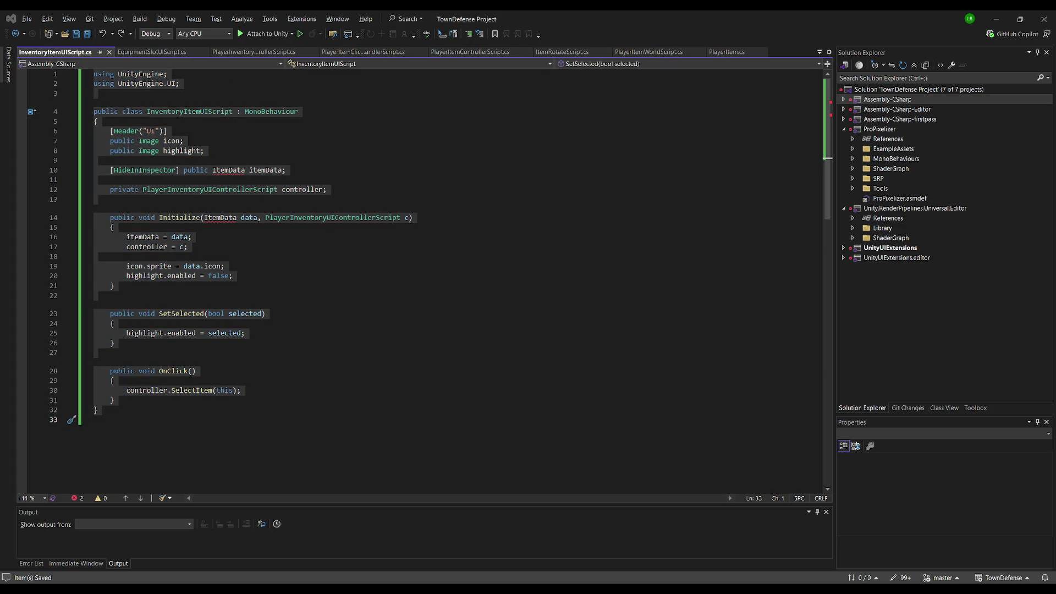
{"action": "key", "text": "ctrl+v"}
Rename the class to InventoryItemUIScript and controller types to PlayerInventoryUIControllerScript, then save
{"action": "left_click", "coordinate": [211, 111]}
{"action": "type", "text": "Script"}
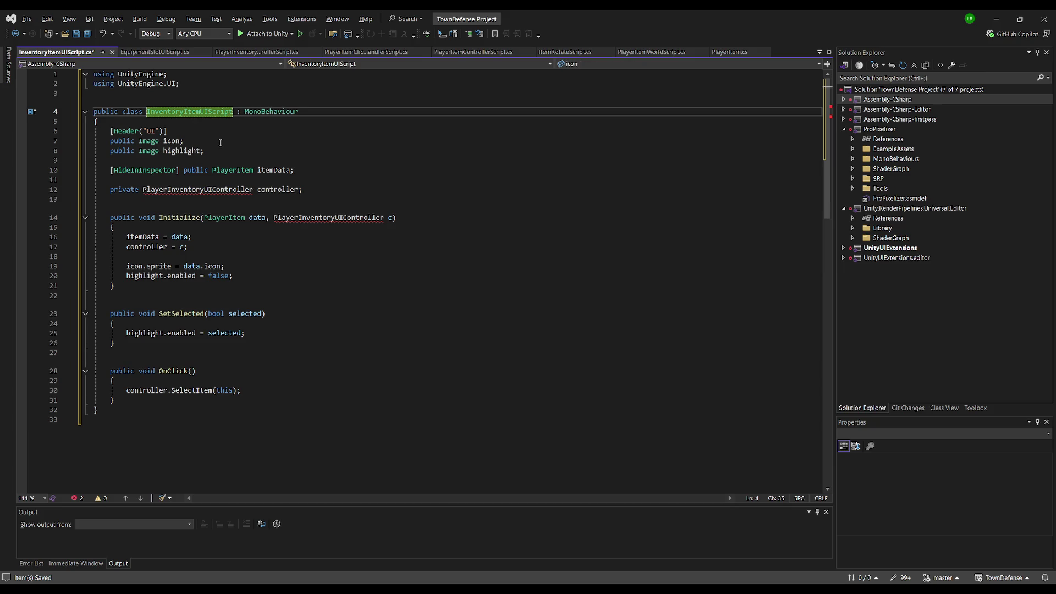
{"action": "left_click", "coordinate": [254, 189]}
{"action": "type", "text": "Script"}
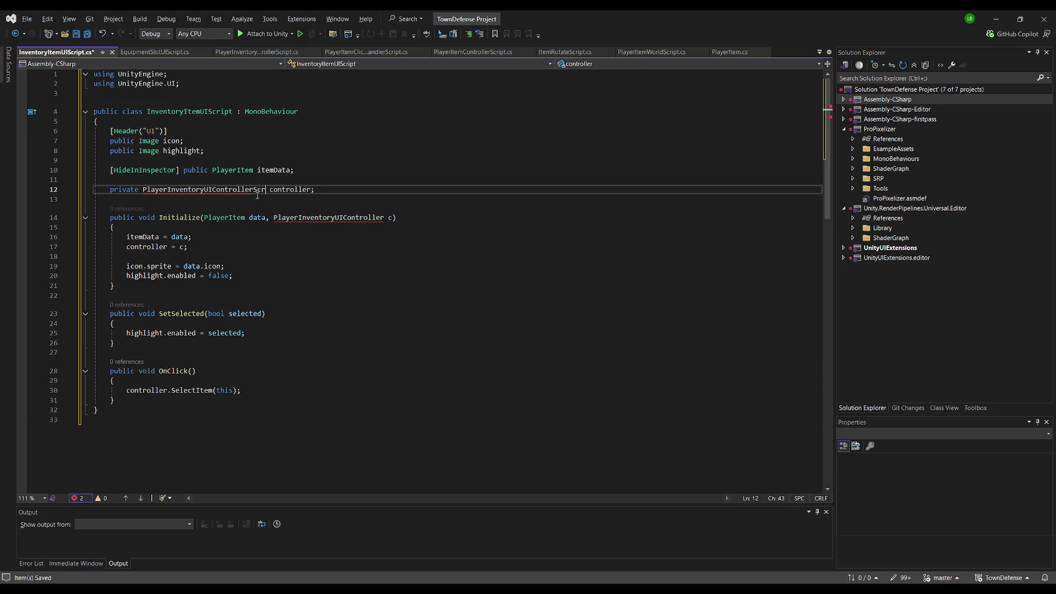
{"action": "double_click", "coordinate": [248, 189]}
{"action": "key", "text": "ctrl+c"}
{"action": "double_click", "coordinate": [319, 217]}
{"action": "key", "text": "ctrl+v"}
{"action": "left_click", "coordinate": [373, 181]}
{"action": "key", "text": "ctrl+s"}
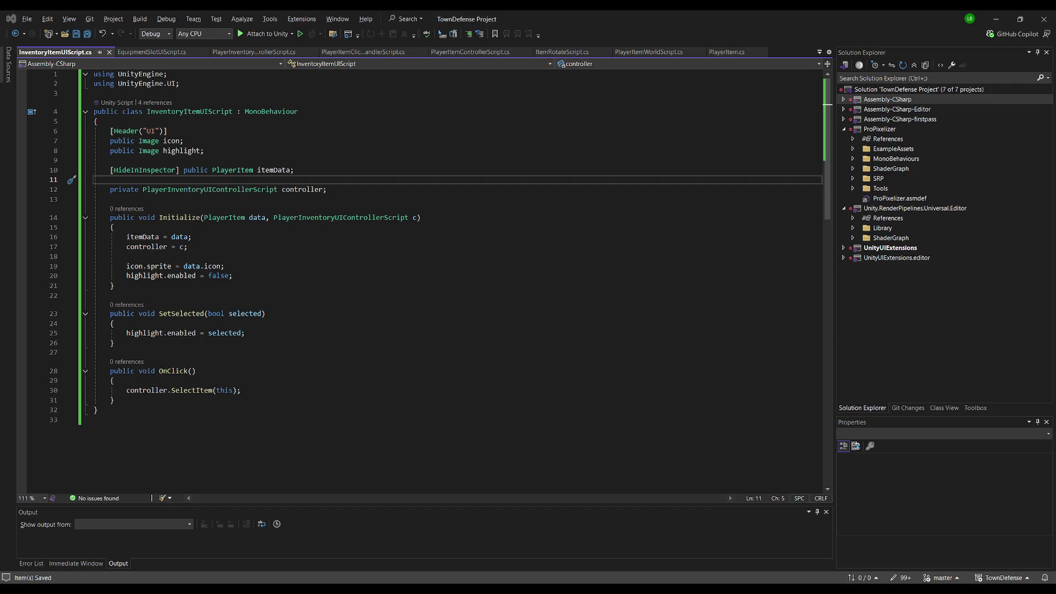
{"action": "left_click", "coordinate": [140, 52]}
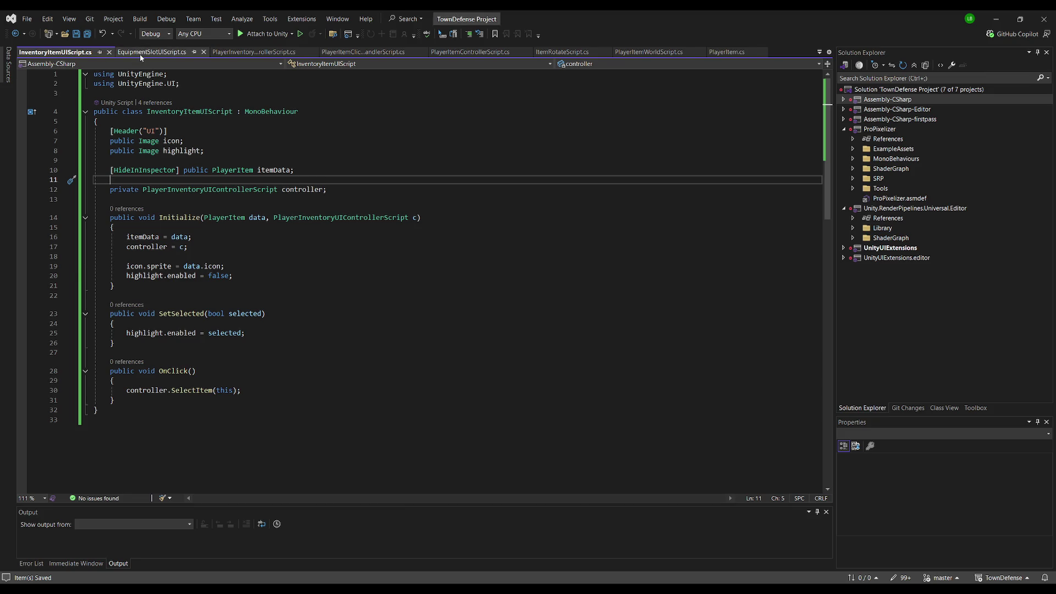
Paste the new slot code over the file and rename its class to EquipmentSlotUIScript
{"action": "key", "text": "ctrl+a"}
{"action": "key", "text": "ctrl+v"}
{"action": "left_click", "coordinate": [209, 112]}
{"action": "type", "text": "Script"}
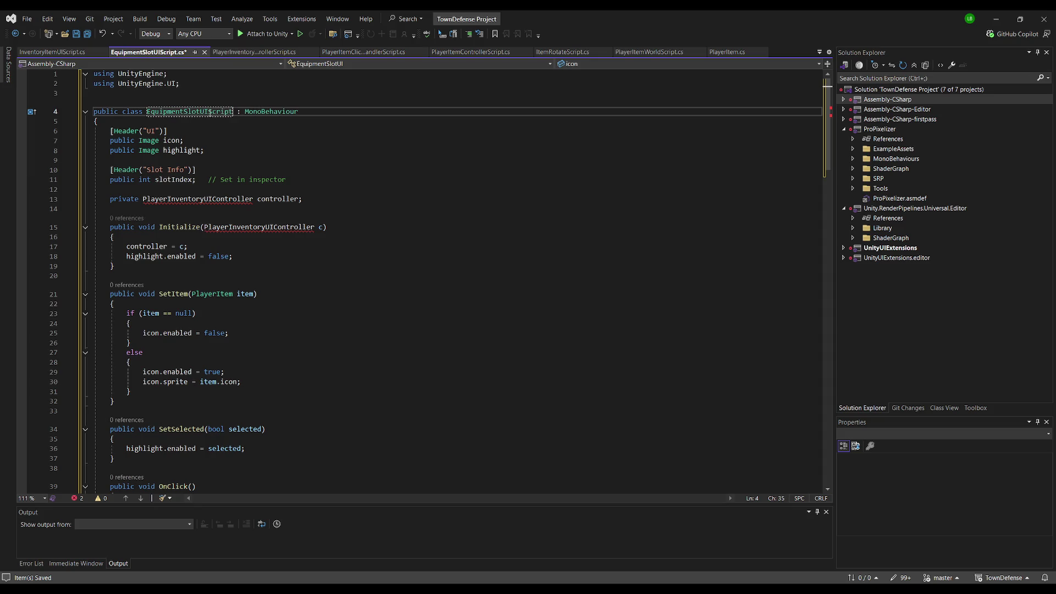
{"action": "key", "text": "Return"}
Change the controller field and Initialize parameter types to PlayerInventoryUIControllerScript and save
{"action": "left_click", "coordinate": [251, 199]}
{"action": "key", "text": "Right"}
{"action": "type", "text": "Script"}
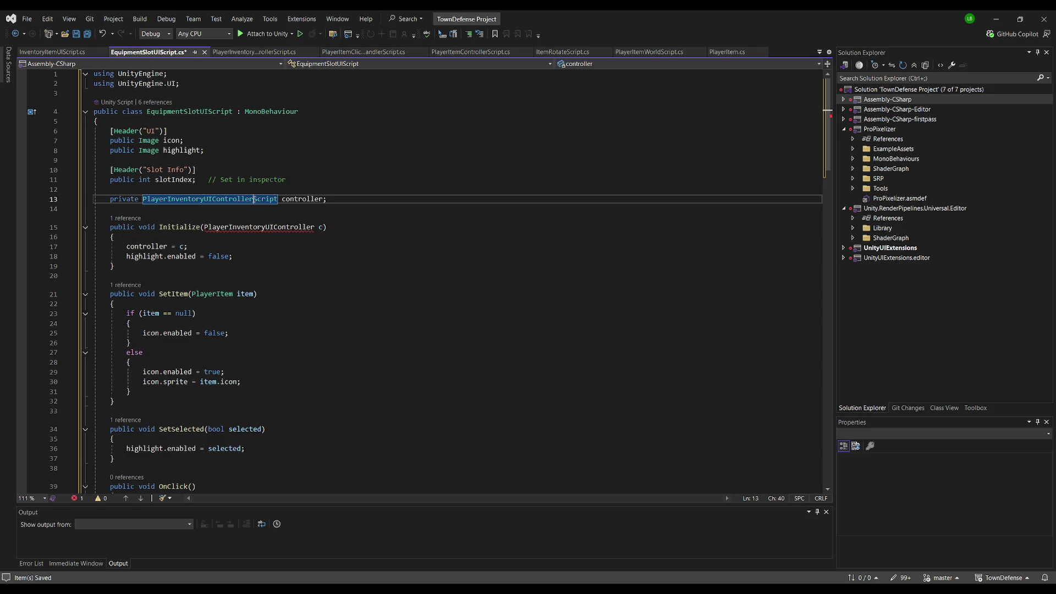
{"action": "left_click", "coordinate": [315, 227]}
{"action": "type", "text": "Script"}
{"action": "scroll", "coordinate": [396, 227], "scroll_direction": "down", "scroll_amount": 6}
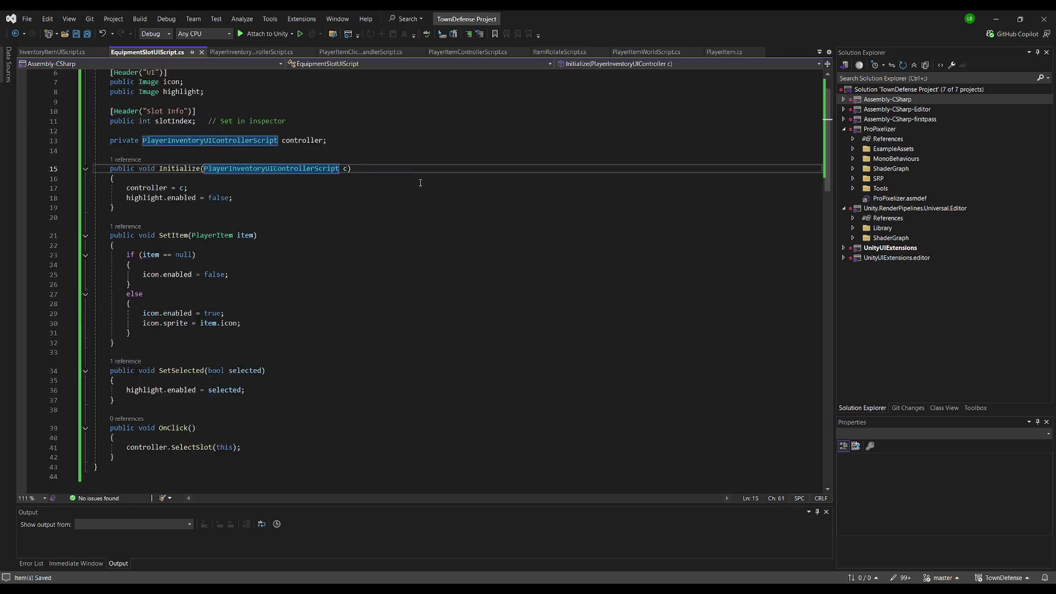
{"action": "left_click", "coordinate": [87, 33]}
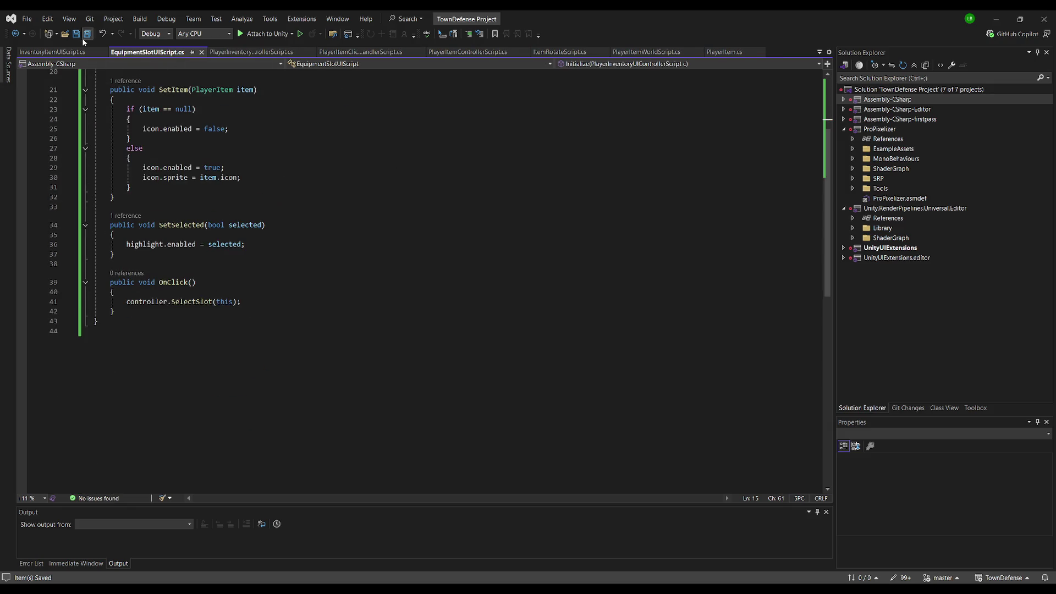
{"action": "left_click", "coordinate": [251, 52]}
{"action": "scroll", "coordinate": [350, 268], "scroll_direction": "down", "scroll_amount": 9}
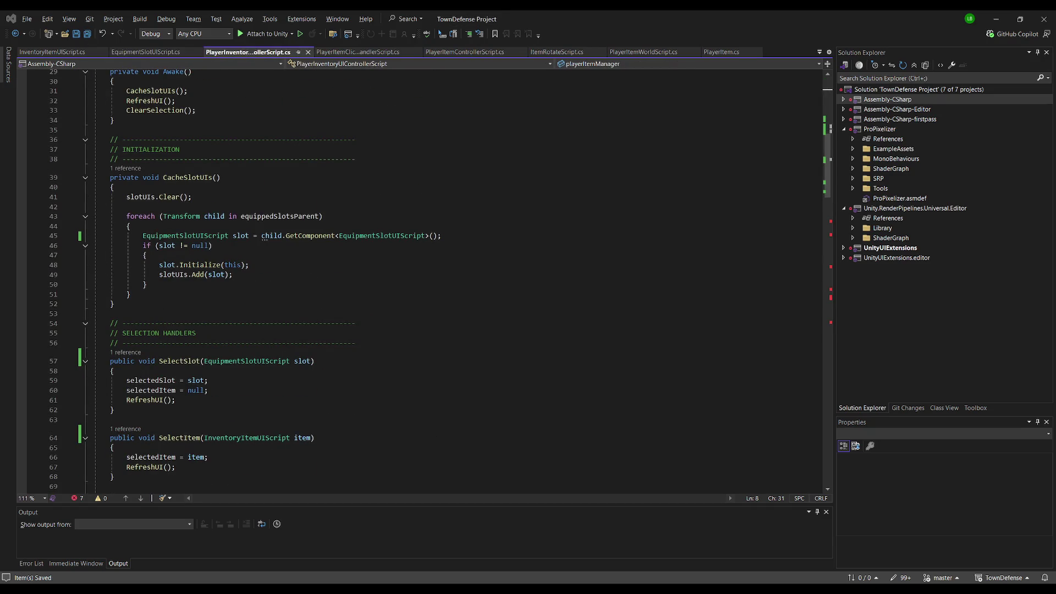
Review PlayerInventoryUIControllerScript's refresh methods alongside PlayerItemControllerScript, briefly checking Unity before returning
{"action": "scroll", "coordinate": [333, 363], "scroll_direction": "down", "scroll_amount": 14}
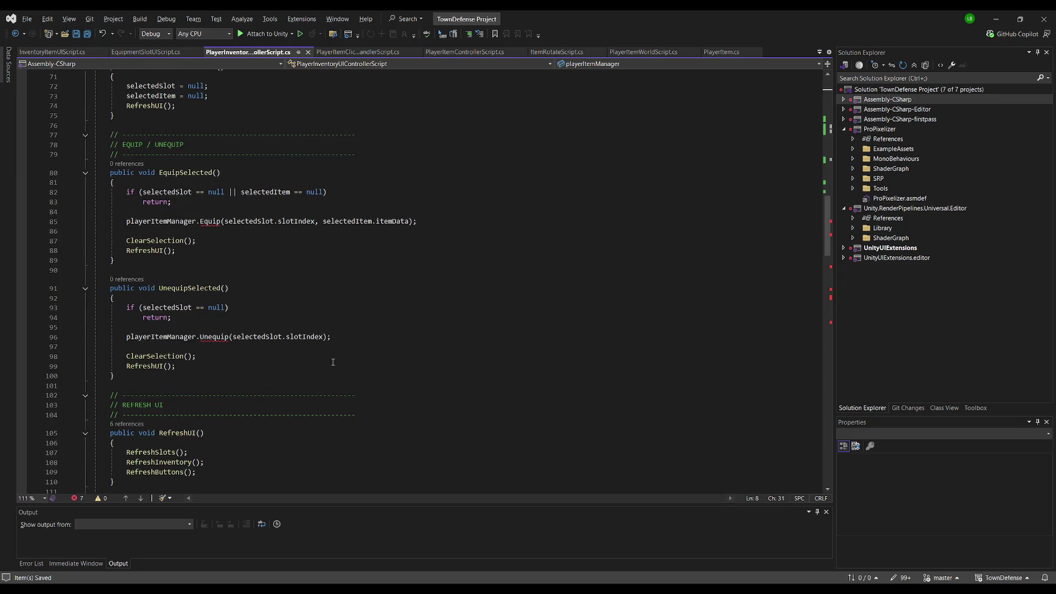
{"action": "left_click", "coordinate": [347, 308]}
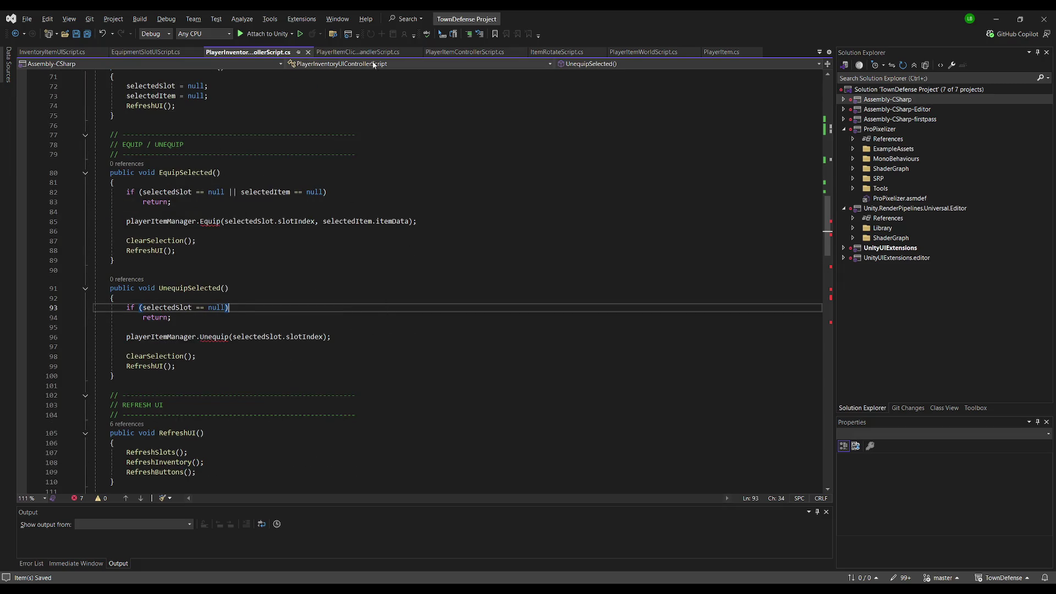
{"action": "left_click", "coordinate": [464, 52]}
{"action": "left_click", "coordinate": [465, 292]}
{"action": "key", "text": "ctrl+a"}
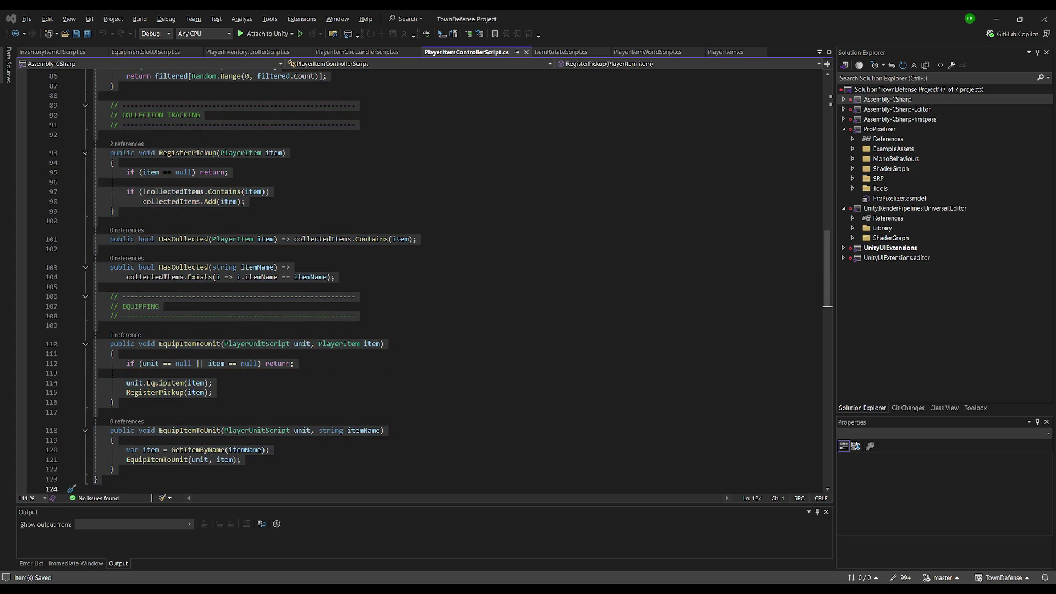
{"action": "left_click", "coordinate": [247, 51]}
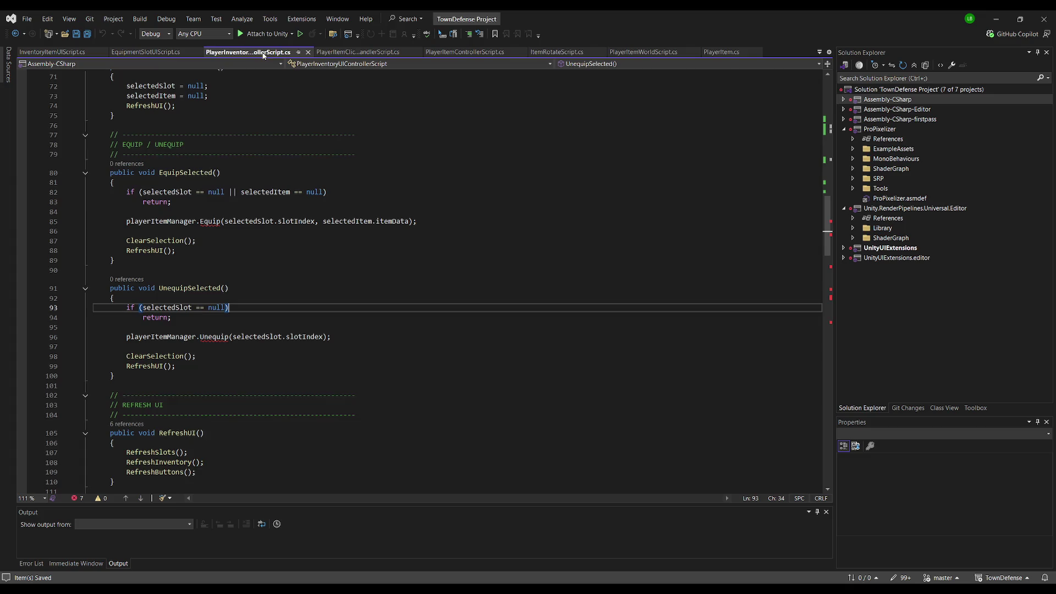
{"action": "left_click", "coordinate": [380, 187]}
{"action": "key", "text": "ctrl+a"}
{"action": "key", "text": "alt+Tab"}
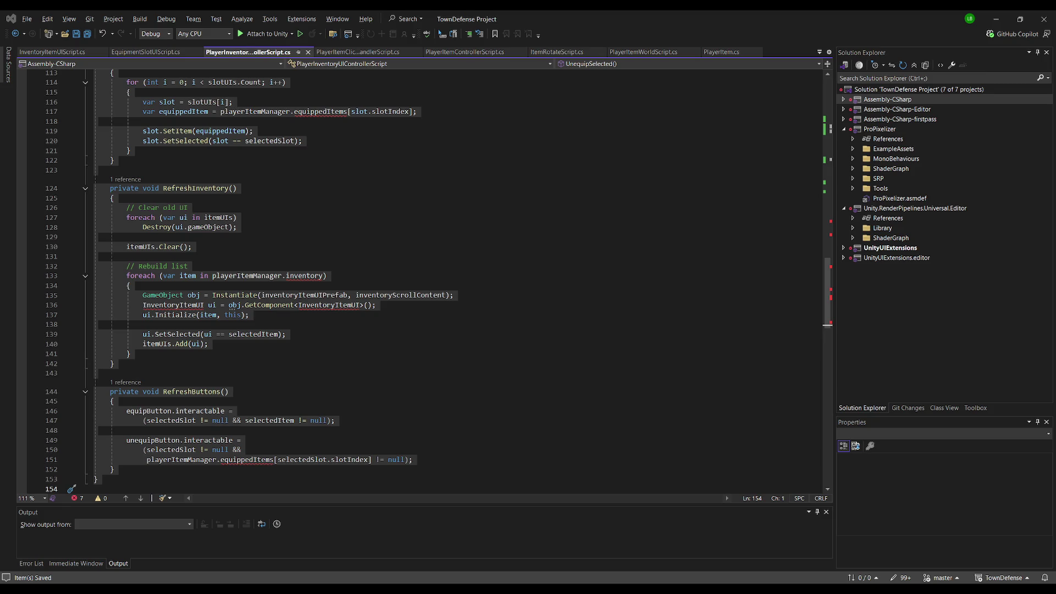
{"action": "key", "text": "alt+Tab"}
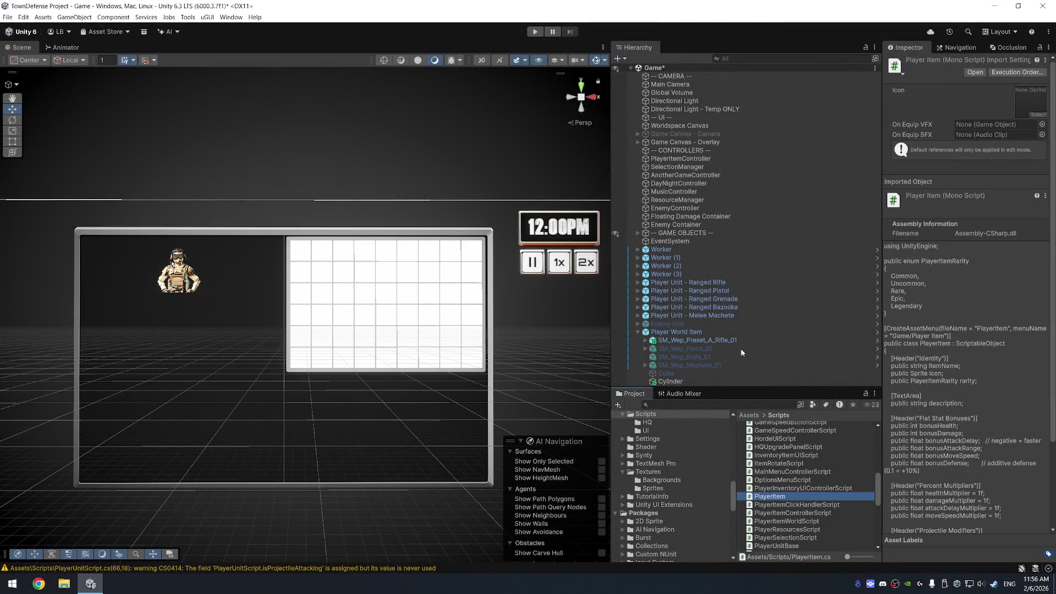
{"action": "key", "text": "alt+Tab"}
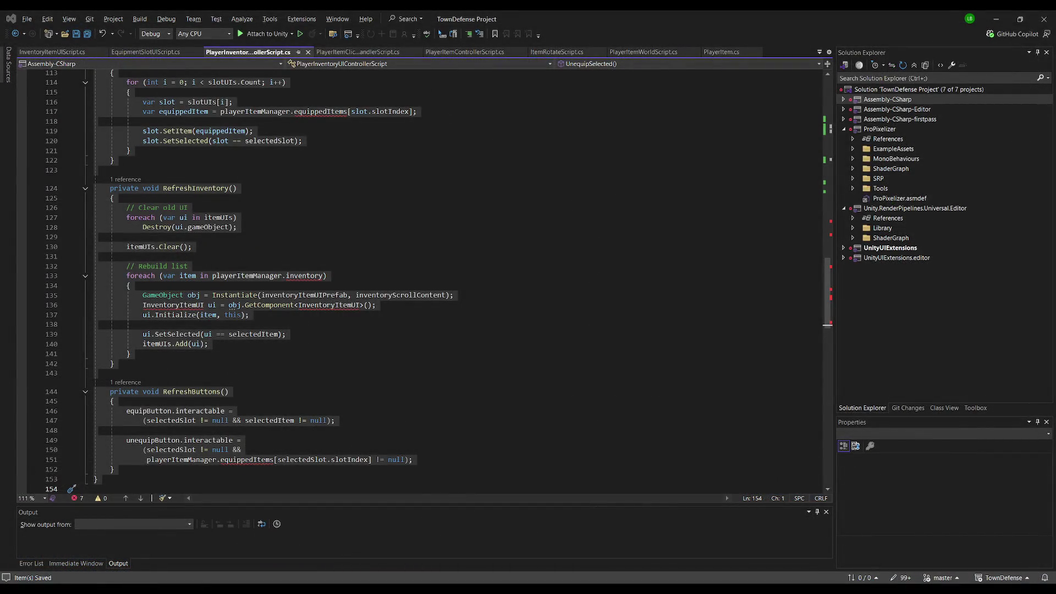
Inspect the playerItemManager field and the equippedItems reference error in the inventory controller
{"action": "left_click", "coordinate": [366, 257]}
{"action": "scroll", "coordinate": [307, 277], "scroll_direction": "up", "scroll_amount": 13}
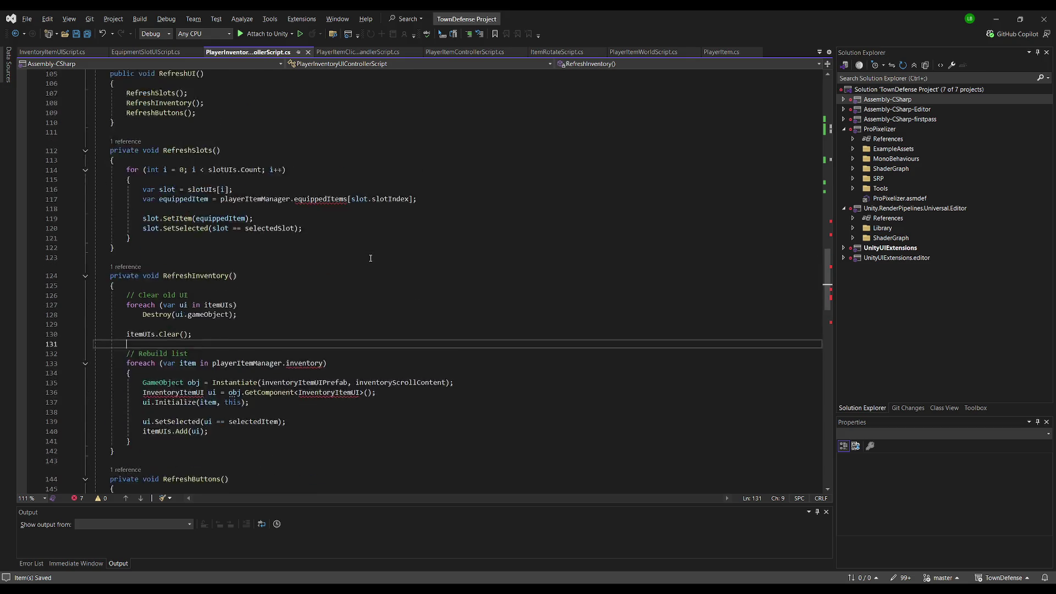
{"action": "scroll", "coordinate": [321, 299], "scroll_direction": "up", "scroll_amount": 20}
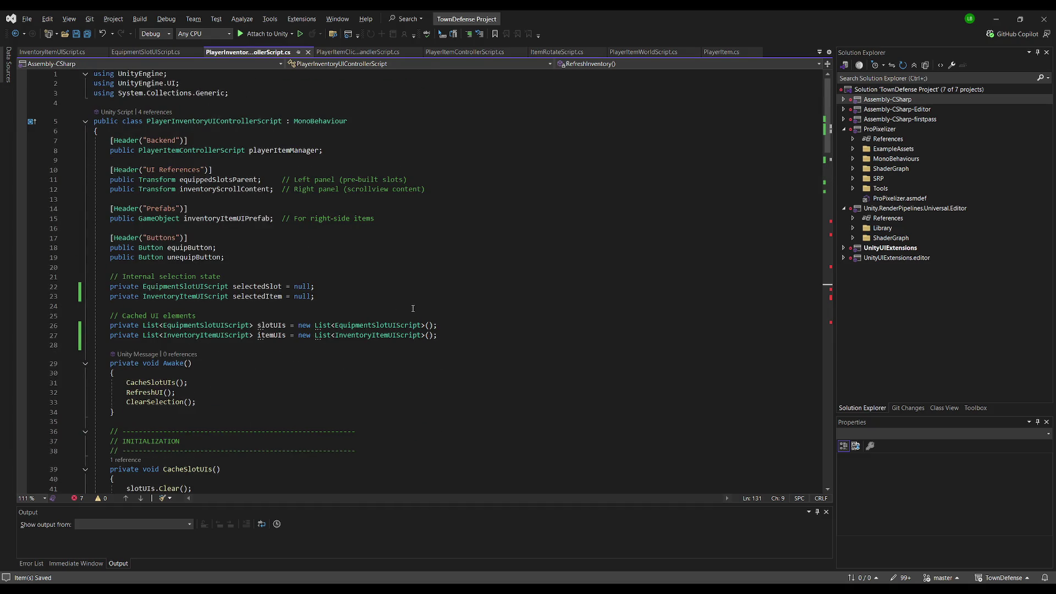
{"action": "left_click", "coordinate": [276, 147]}
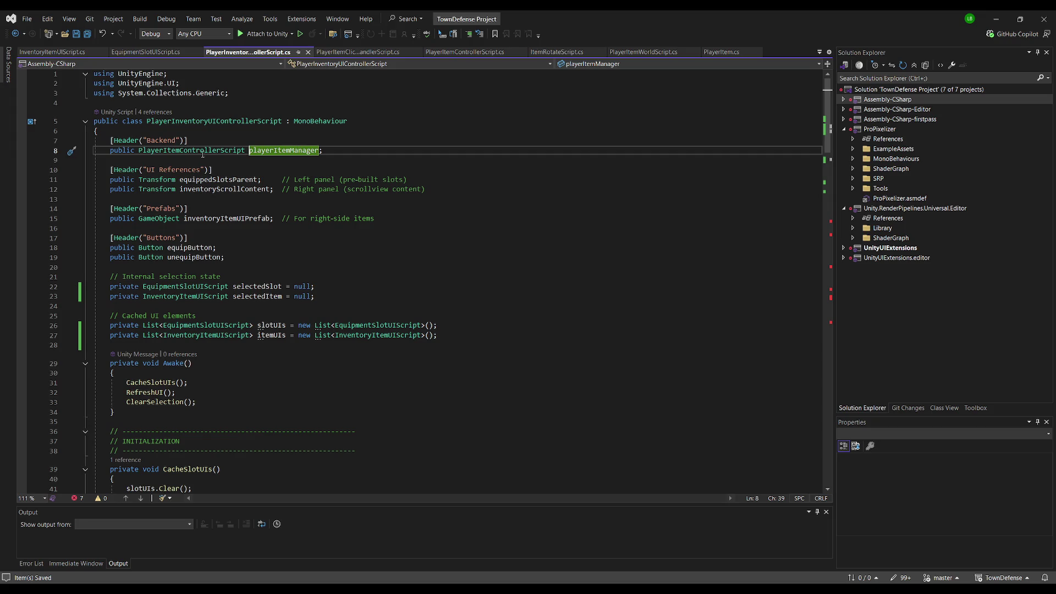
{"action": "scroll", "coordinate": [314, 308], "scroll_direction": "down", "scroll_amount": 17}
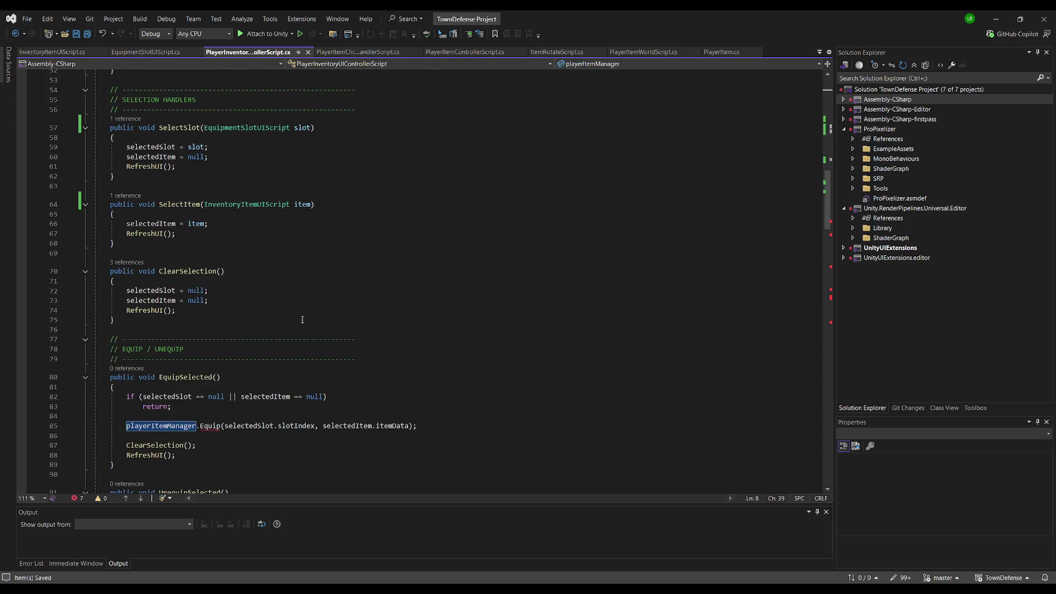
{"action": "scroll", "coordinate": [301, 330], "scroll_direction": "down", "scroll_amount": 10}
{"action": "scroll", "coordinate": [352, 286], "scroll_direction": "down", "scroll_amount": 3}
{"action": "left_click", "coordinate": [314, 354]}
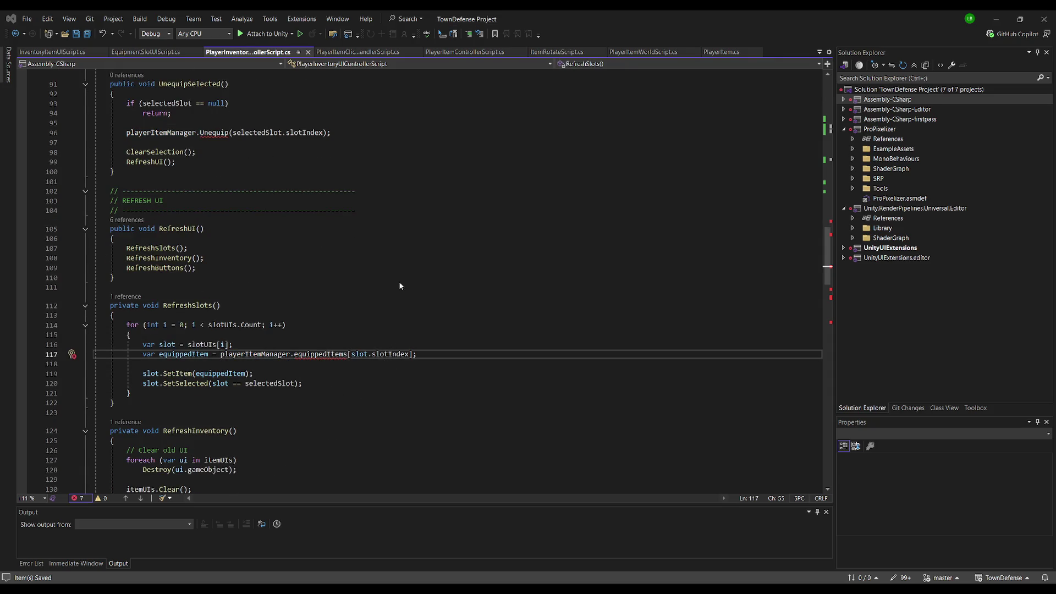
Compare against PlayerItemControllerScript and InventoryItemUIScript, then return to the RefreshSlots loop
{"action": "left_click", "coordinate": [456, 52]}
{"action": "left_click", "coordinate": [392, 249]}
{"action": "scroll", "coordinate": [392, 255], "scroll_direction": "up", "scroll_amount": 20}
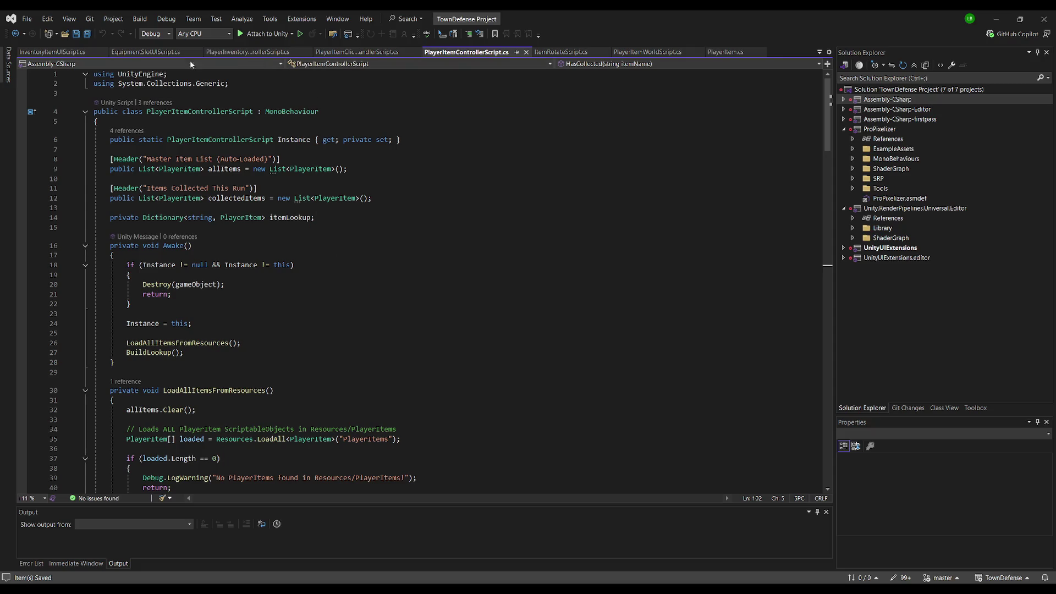
{"action": "left_click", "coordinate": [59, 55]}
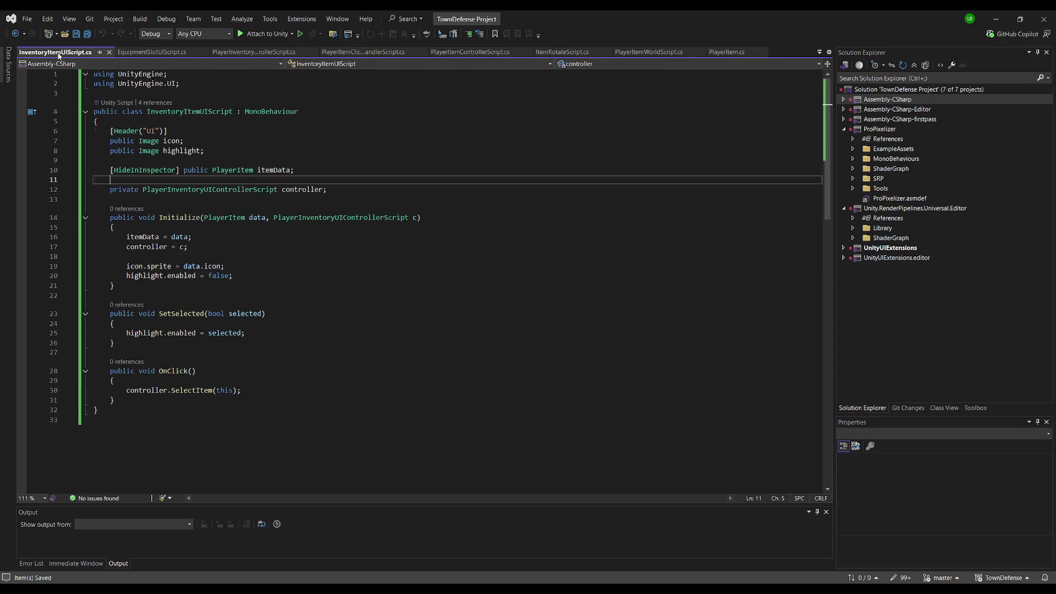
{"action": "left_click", "coordinate": [256, 54]}
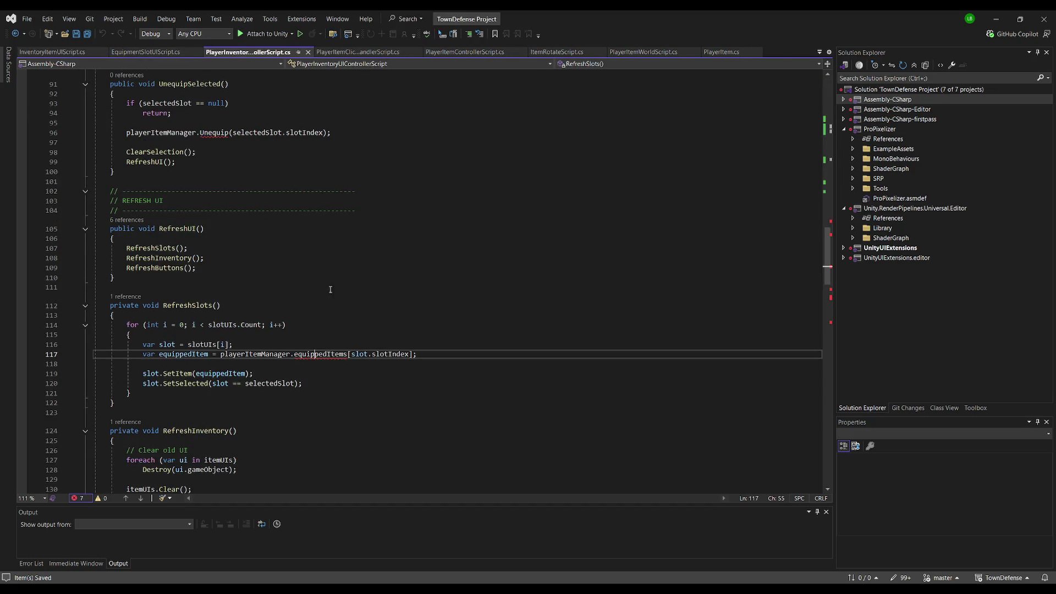
{"action": "left_click", "coordinate": [295, 335]}
{"action": "scroll", "coordinate": [317, 328], "scroll_direction": "down", "scroll_amount": 3}
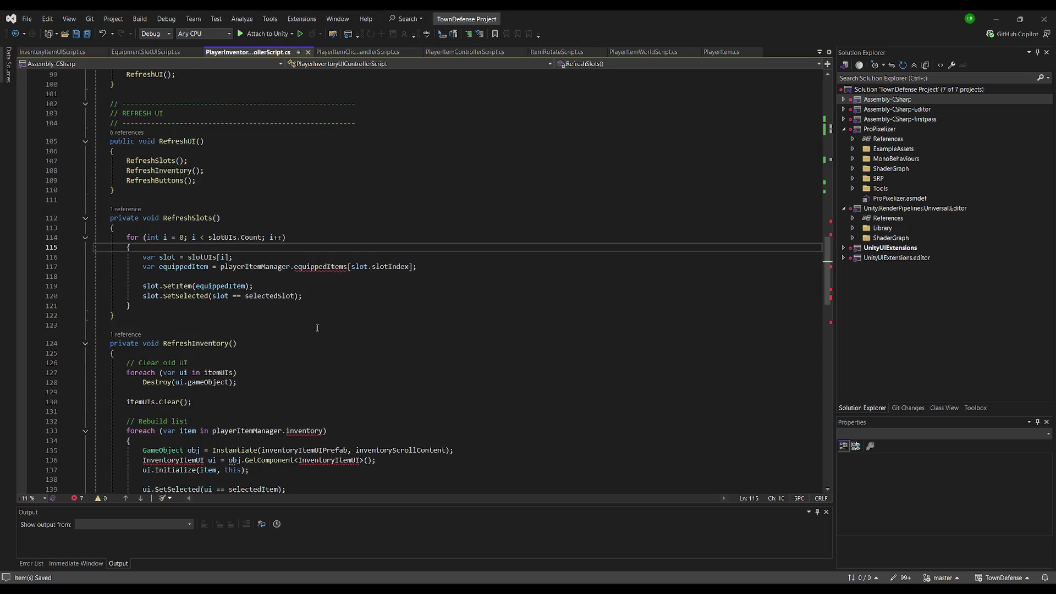
{"action": "scroll", "coordinate": [340, 314], "scroll_direction": "down", "scroll_amount": 4}
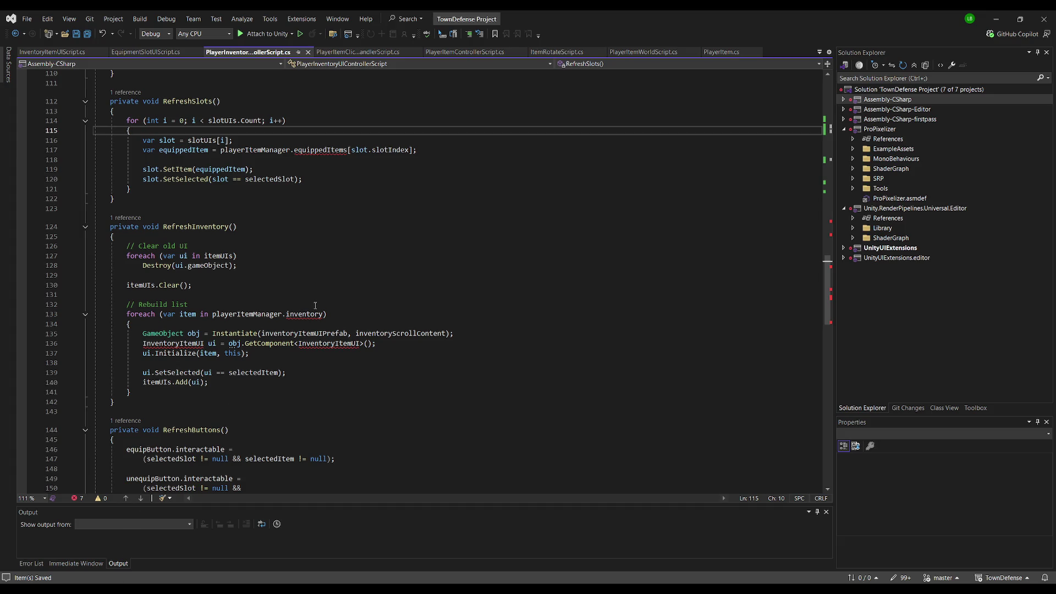
Replace 'inventory' on line 133 with collectedItems copied from PlayerItemControllerScript
{"action": "left_click", "coordinate": [465, 52]}
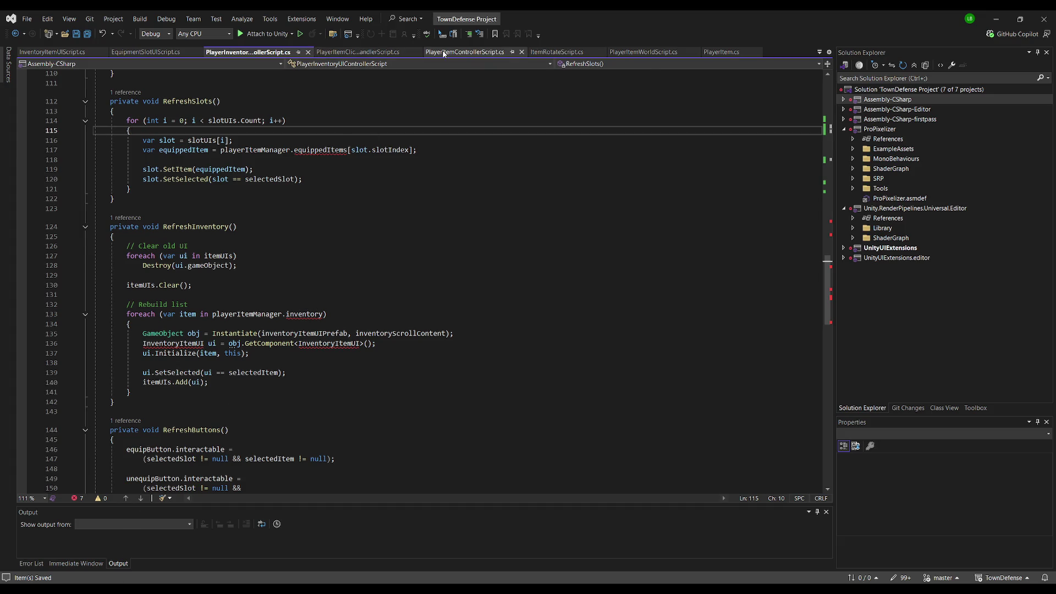
{"action": "double_click", "coordinate": [240, 199]}
{"action": "key", "text": "ctrl+c"}
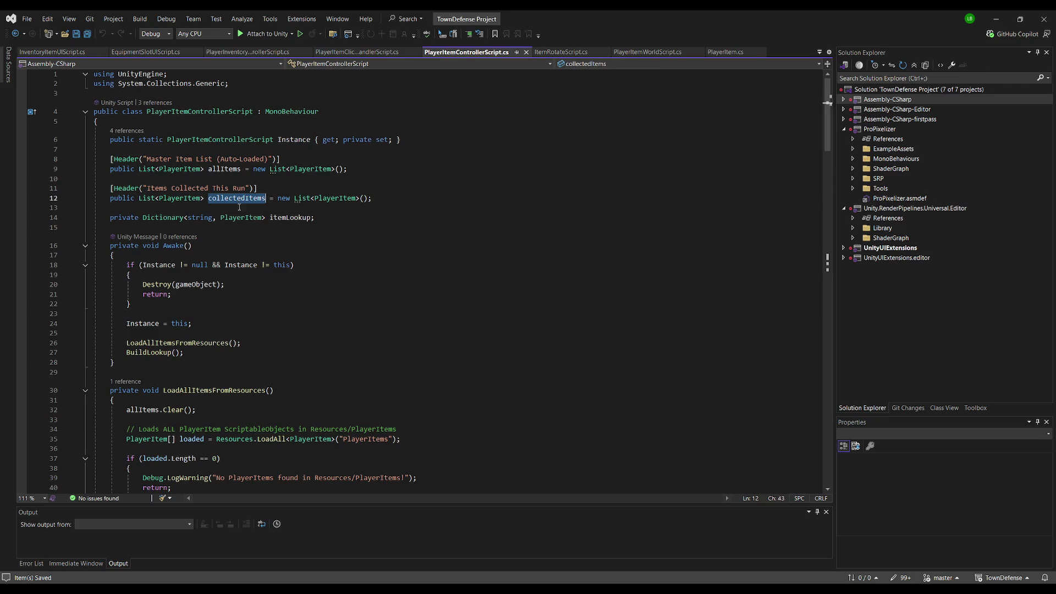
{"action": "key", "text": "ctrl+Tab"}
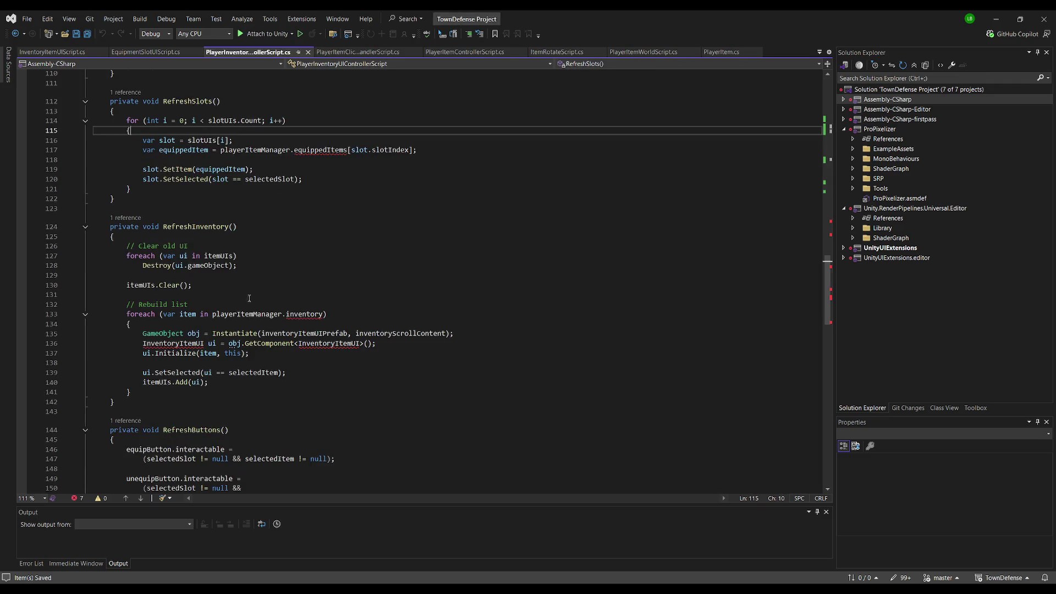
{"action": "double_click", "coordinate": [304, 314]}
{"action": "key", "text": "ctrl+v"}
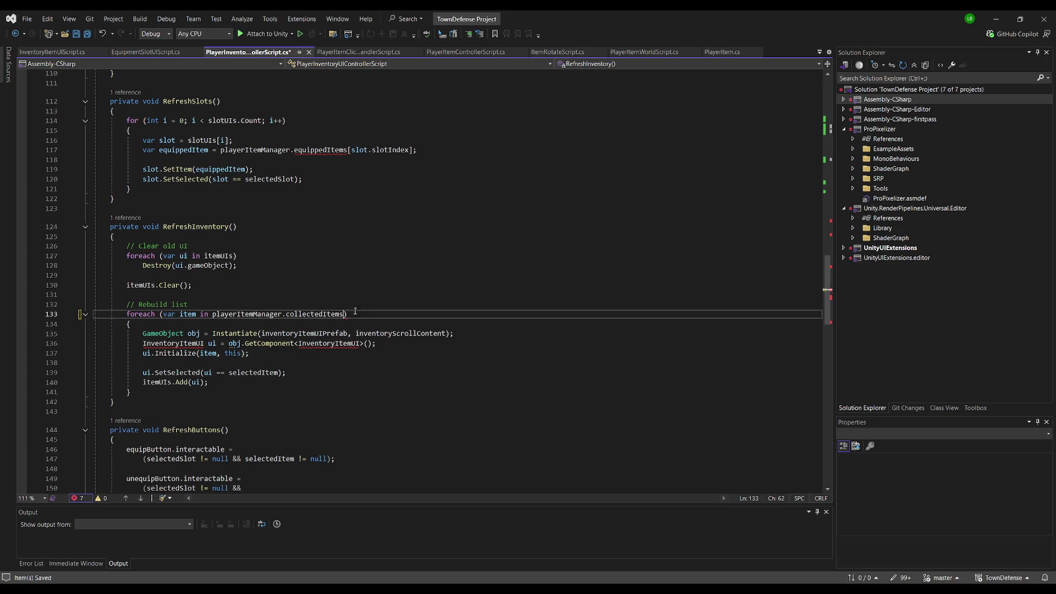
{"action": "key", "text": "Up"}
{"action": "key", "text": "Up"}
{"action": "key", "text": "Up"}
Change both InventoryItemUI names on line 136 to InventoryItemUIScript and save the script
{"action": "left_click", "coordinate": [205, 343]}
{"action": "type", "text": "Script"}
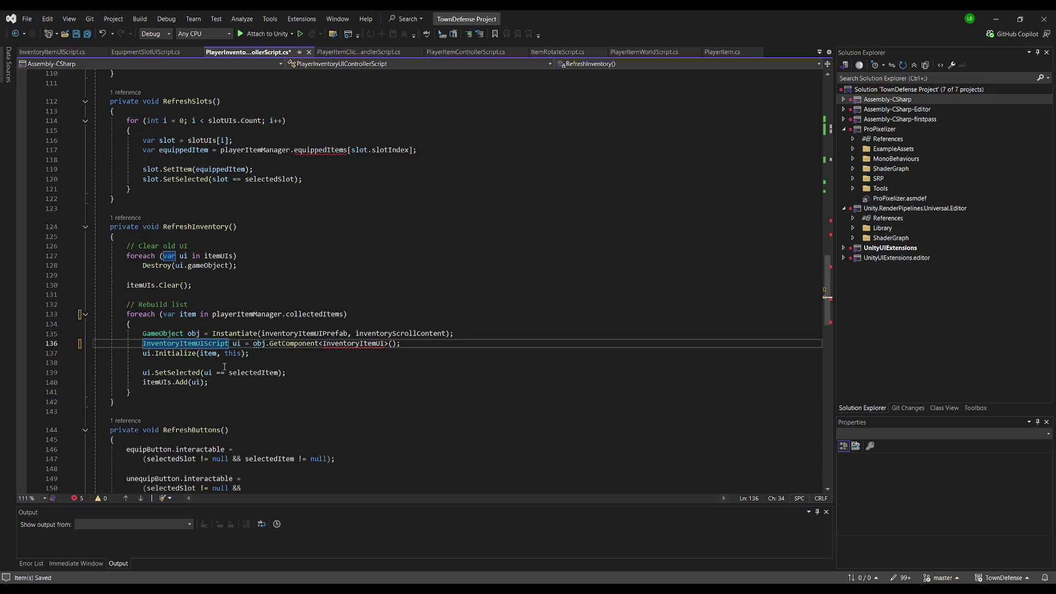
{"action": "left_click", "coordinate": [351, 344]}
{"action": "left_click", "coordinate": [385, 343]}
{"action": "type", "text": "Script"}
{"action": "scroll", "coordinate": [414, 280], "scroll_direction": "down", "scroll_amount": 4}
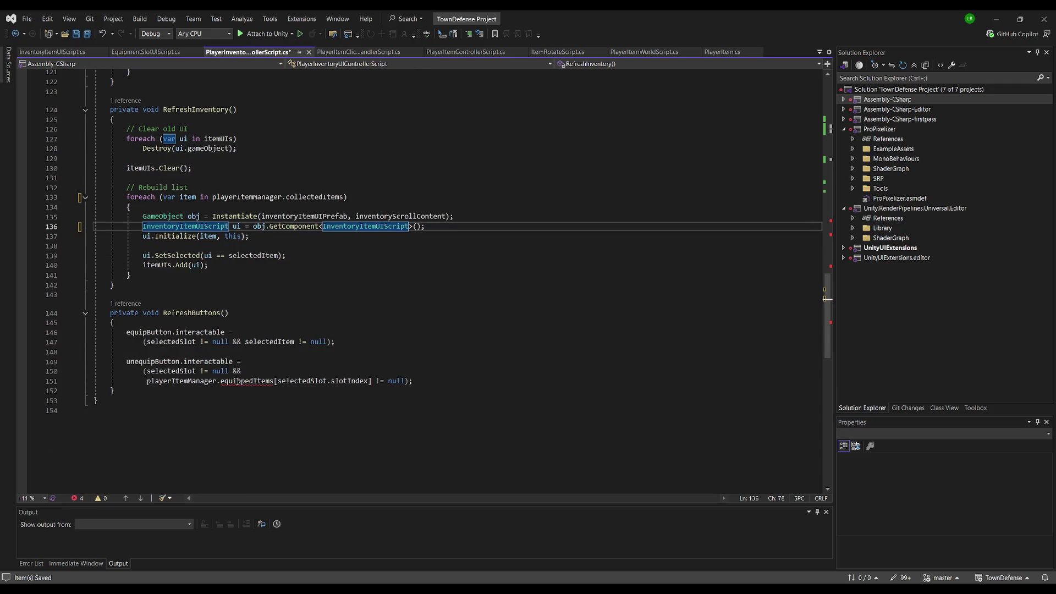
{"action": "left_click", "coordinate": [310, 362]}
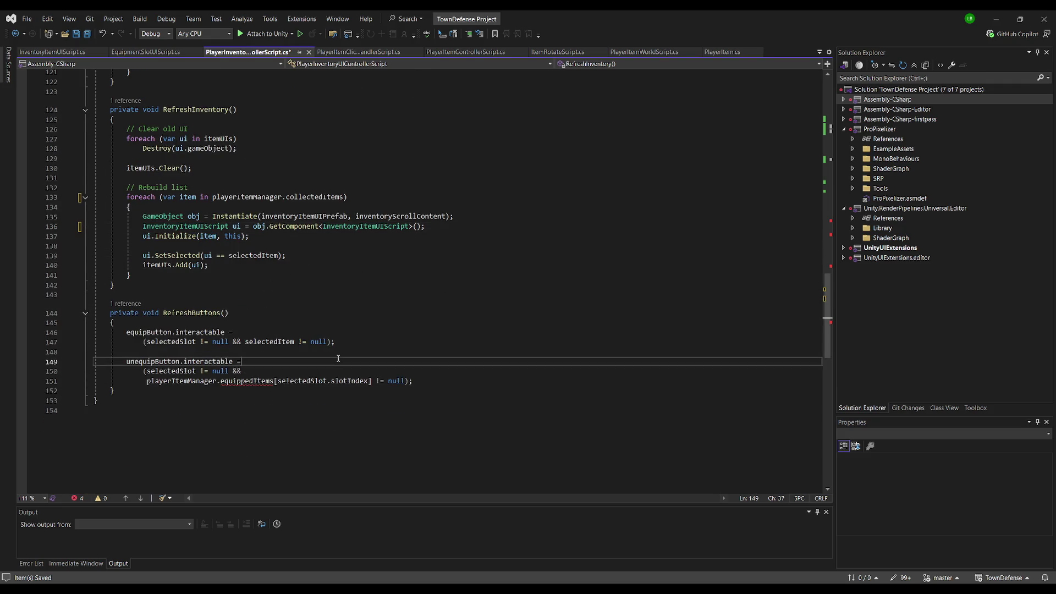
{"action": "left_click", "coordinate": [389, 294]}
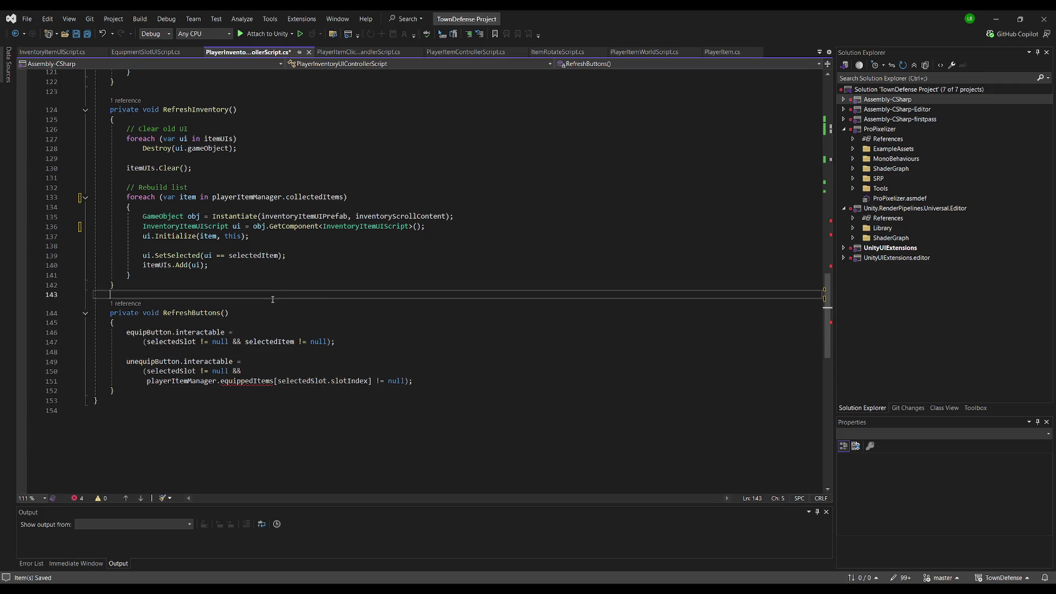
{"action": "scroll", "coordinate": [388, 295], "scroll_direction": "up", "scroll_amount": 5}
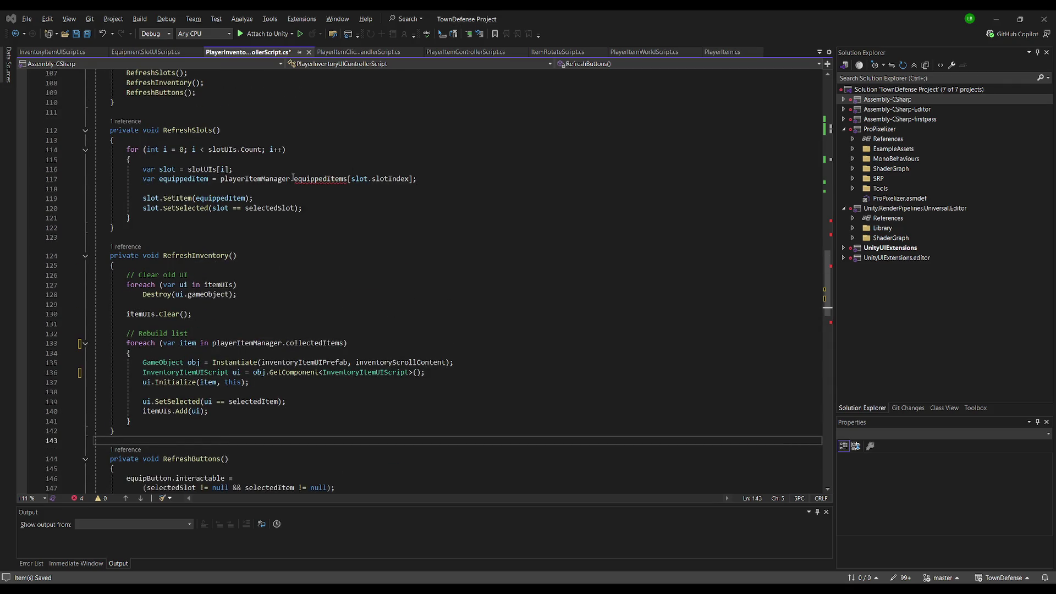
{"action": "left_click", "coordinate": [358, 256]}
{"action": "key", "text": "ctrl+s"}
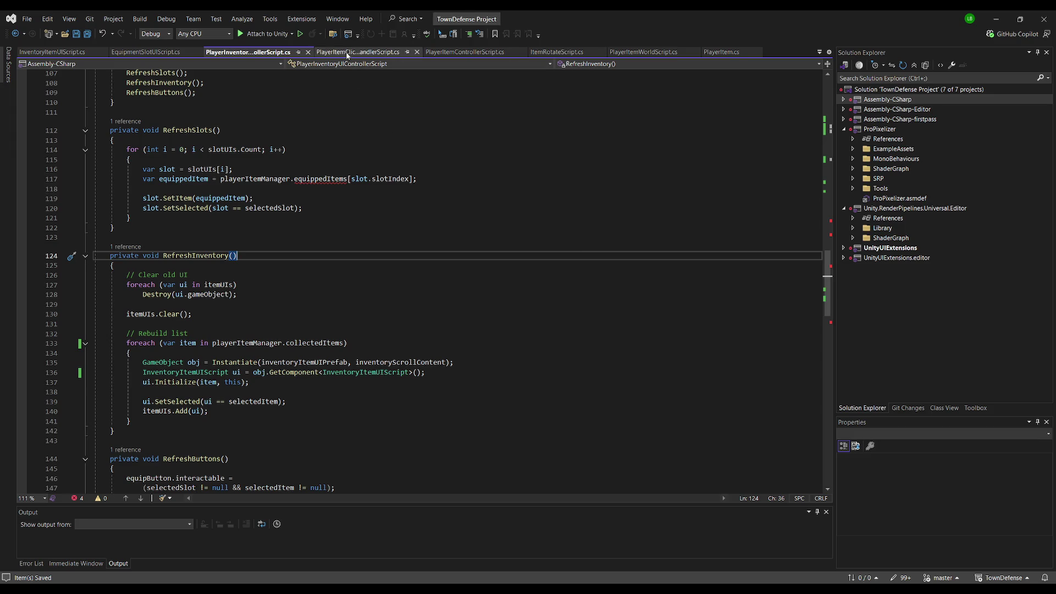
{"action": "left_click", "coordinate": [465, 52]}
Add a Header 'Equiped Items on Player Units' with equippedItems and inventory declarations
{"action": "left_click", "coordinate": [339, 210]}
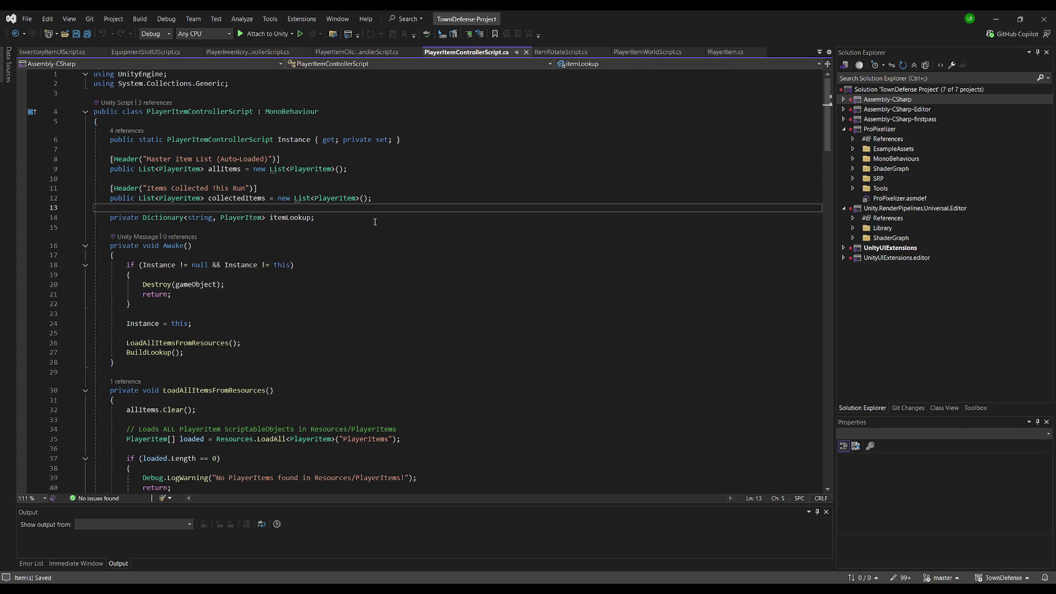
{"action": "type", "text": "[H"}
{"action": "type", "text": "eader"}
{"action": "key", "text": "Tab"}
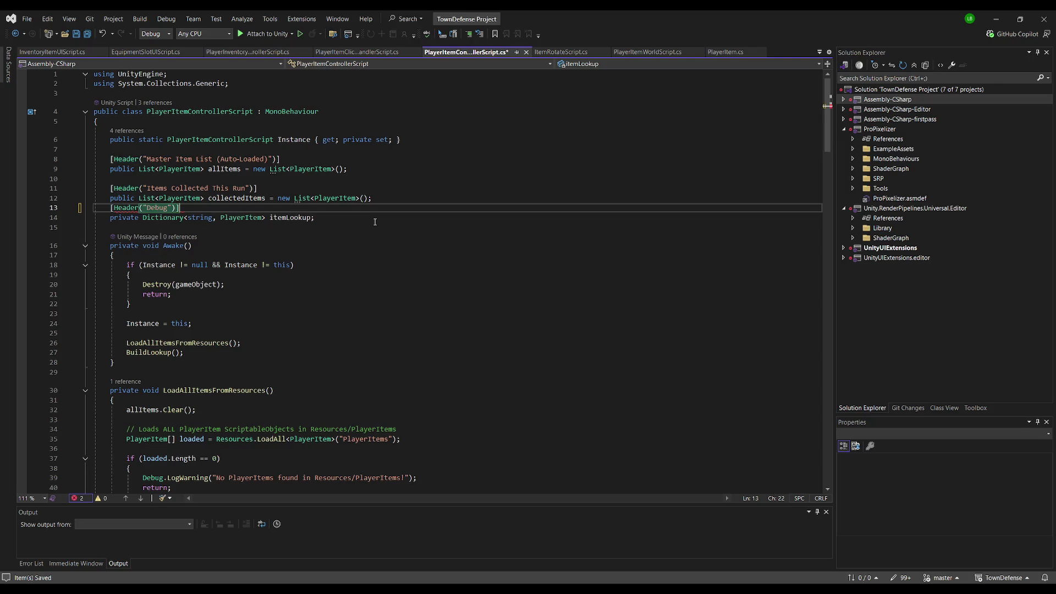
{"action": "key", "text": "Tab"}
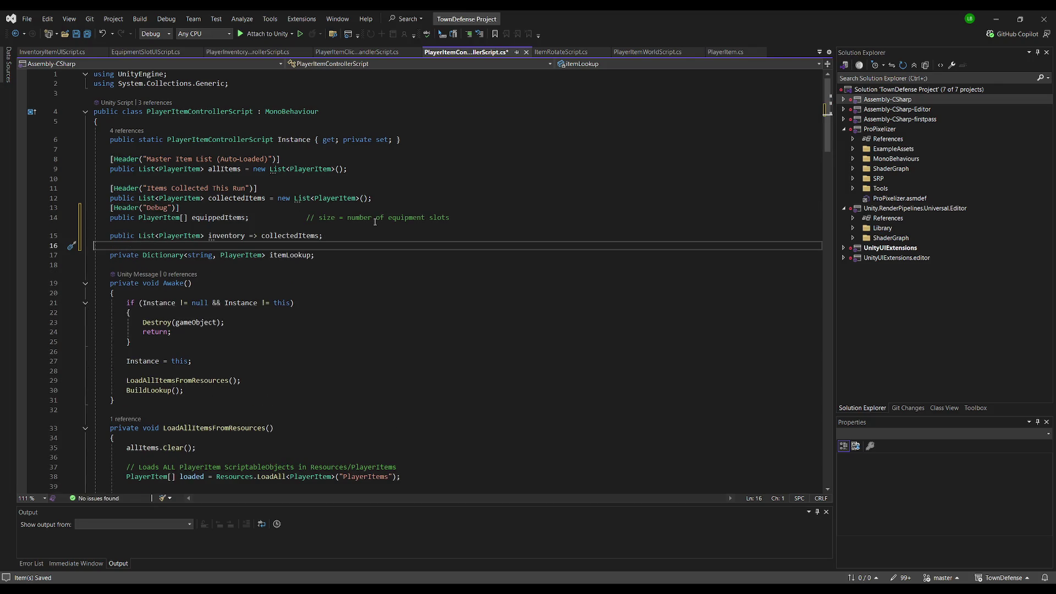
{"action": "key", "text": "Up"}
{"action": "key", "text": "Home"}
{"action": "double_click", "coordinate": [147, 207]}
{"action": "type", "text": "Equiped It"}
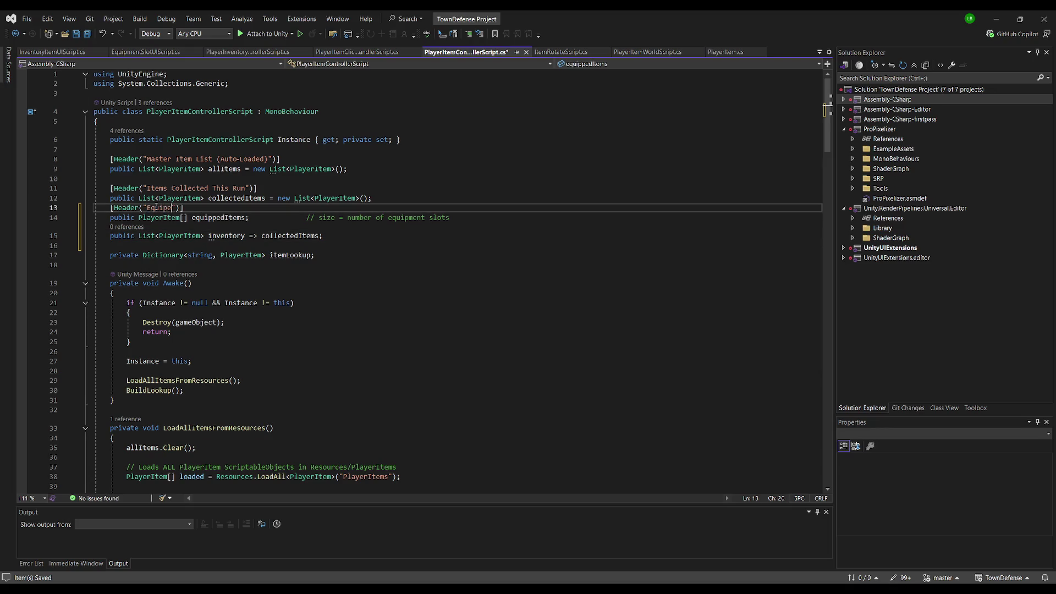
{"action": "type", "text": "ems on Player U"}
{"action": "type", "text": "nits"}
Insert a blank line before the new header and save the script
{"action": "left_click", "coordinate": [370, 198]}
{"action": "key", "text": "Return"}
{"action": "left_click", "coordinate": [385, 245]}
{"action": "key", "text": "ctrl+s"}
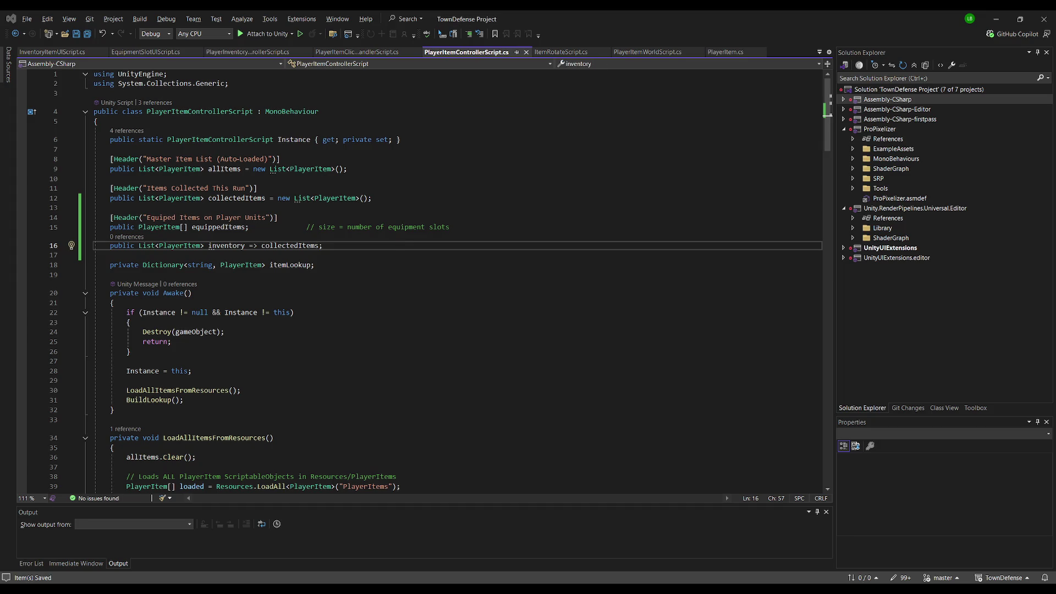
Paste the Equip and Unequip methods after the EquipItemToUnit overload at line 126
{"action": "scroll", "coordinate": [388, 331], "scroll_direction": "down", "scroll_amount": 20}
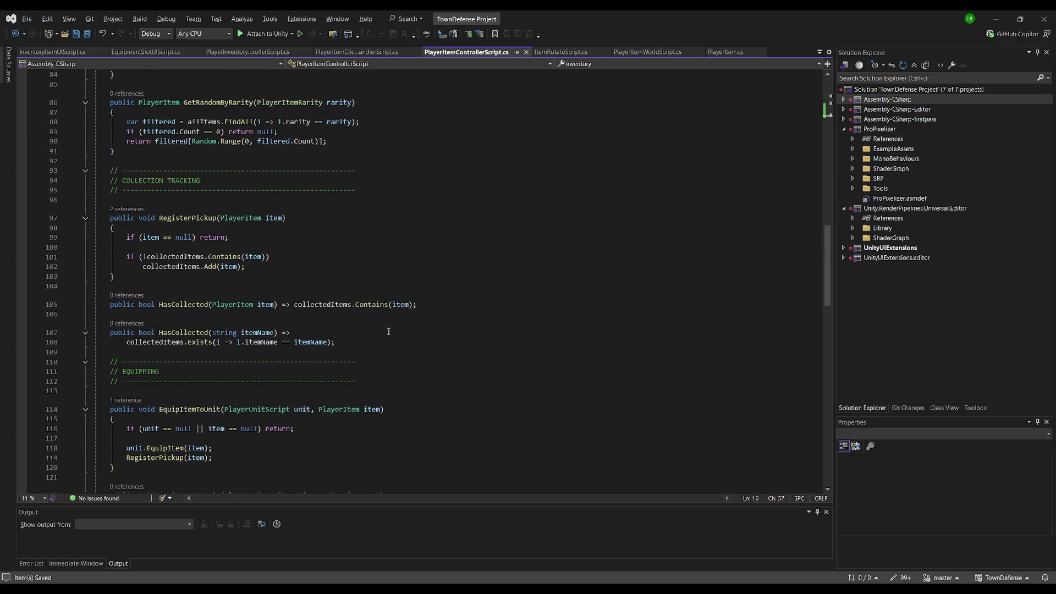
{"action": "scroll", "coordinate": [388, 331], "scroll_direction": "down", "scroll_amount": 5}
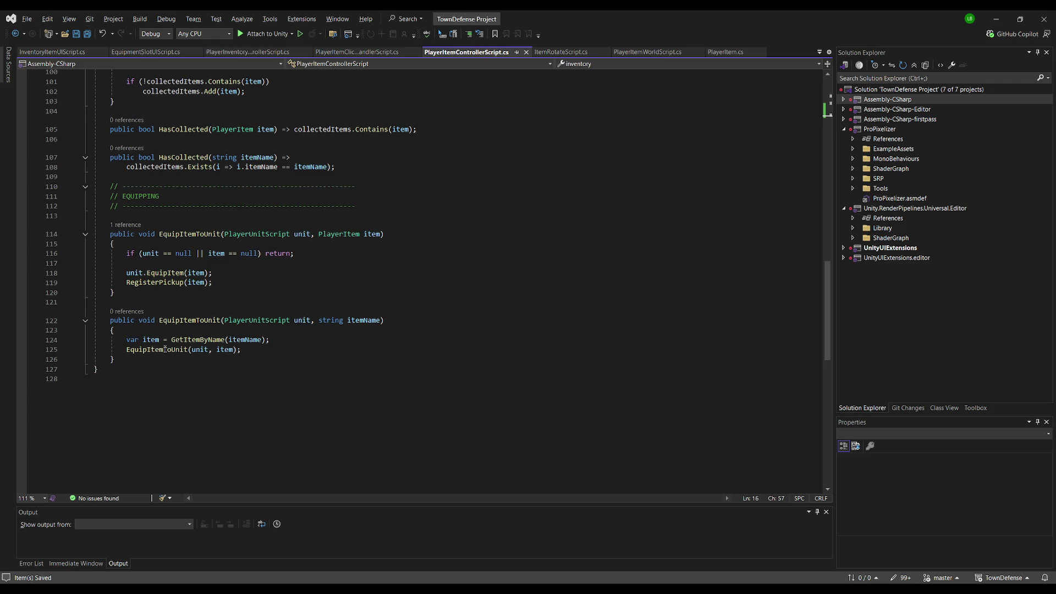
{"action": "left_click", "coordinate": [140, 362]}
{"action": "key", "text": "Return"}
{"action": "key", "text": "ctrl+v"}
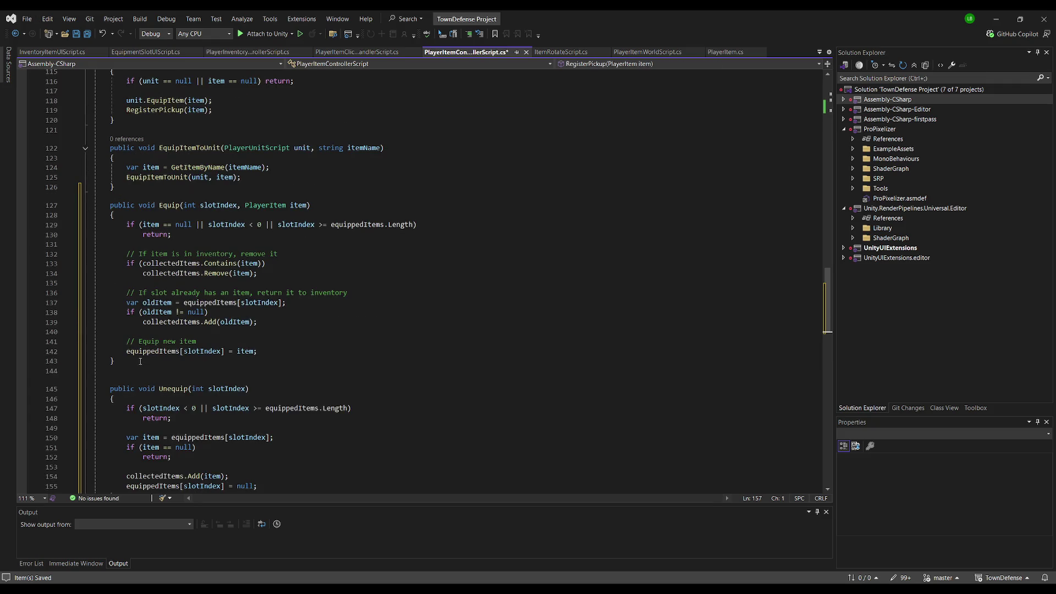
Separate the second EquipItemToUnit overload from Equip with a blank line, then select lines 113–126
{"action": "left_click_drag", "start_coordinate": [128, 338], "coordinate": [146, 189]}
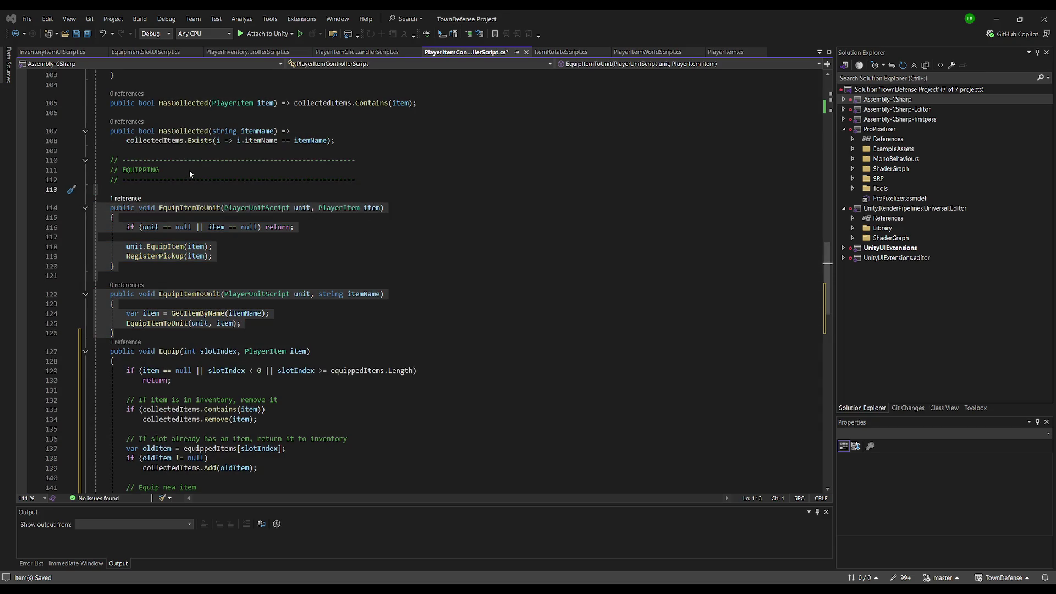
{"action": "scroll", "coordinate": [189, 174], "scroll_direction": "down", "scroll_amount": 1}
{"action": "left_click", "coordinate": [127, 286]}
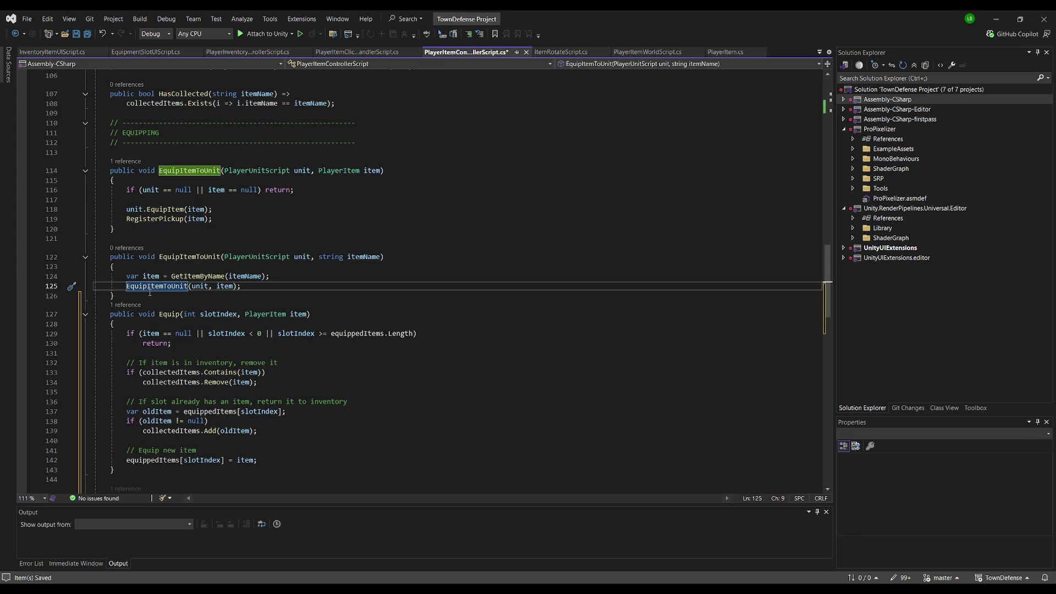
{"action": "left_click", "coordinate": [207, 292]}
{"action": "key", "text": "Return"}
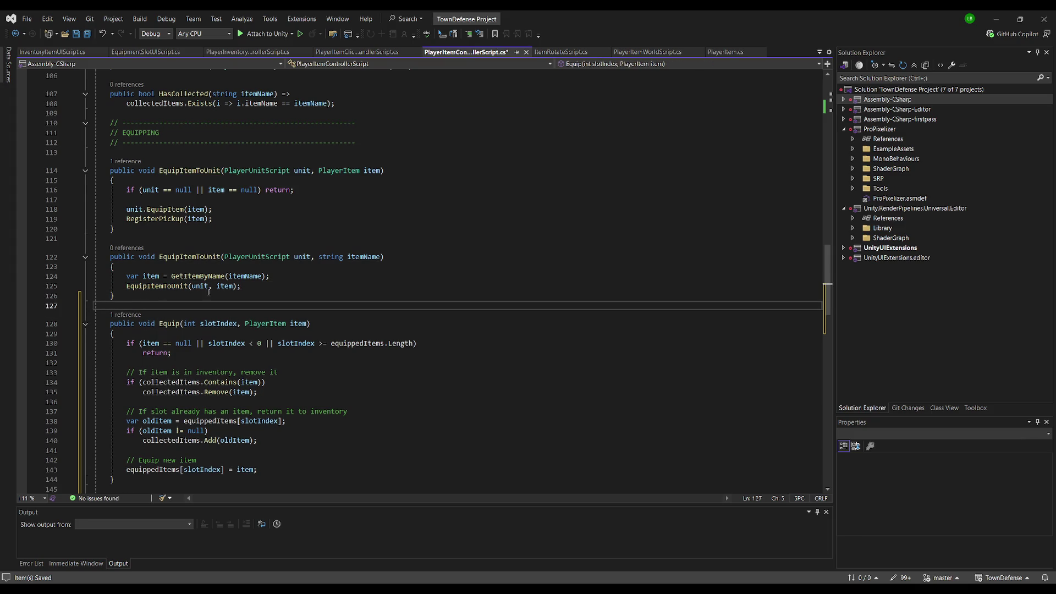
{"action": "mouse_move", "coordinate": [126, 296]}
{"action": "left_mouse_down"}
{"action": "mouse_move", "coordinate": [115, 295]}
{"action": "mouse_move", "coordinate": [75, 163]}
{"action": "left_mouse_up"}
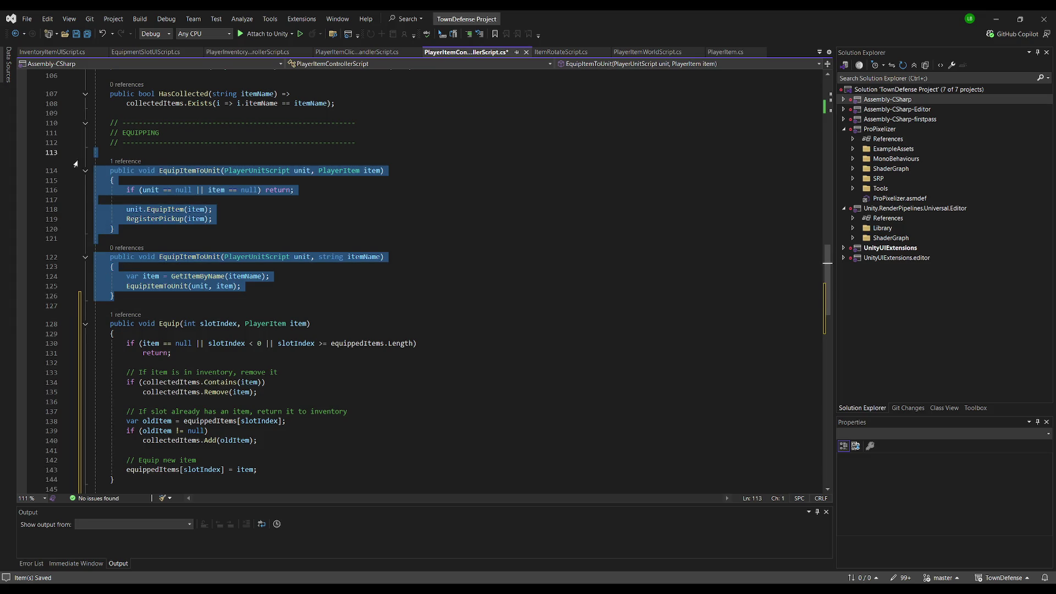
Save PlayerItemControllerScript.cs and return to Unity's TownDefense Game scene
{"action": "key", "text": "alt+Tab"}
{"action": "key", "text": "ctrl+s"}
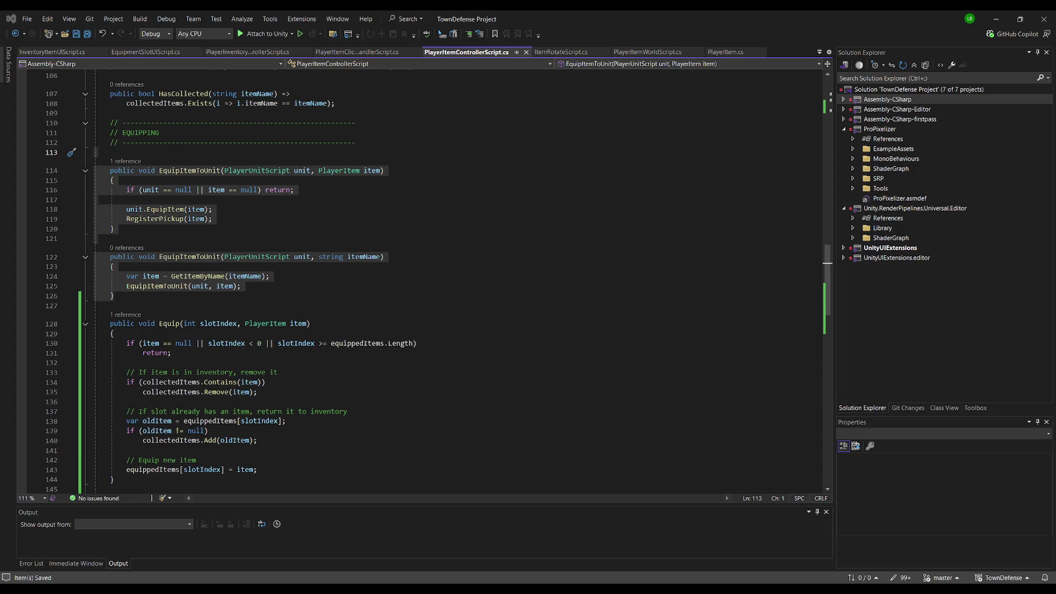
{"action": "key", "text": "alt+Tab"}
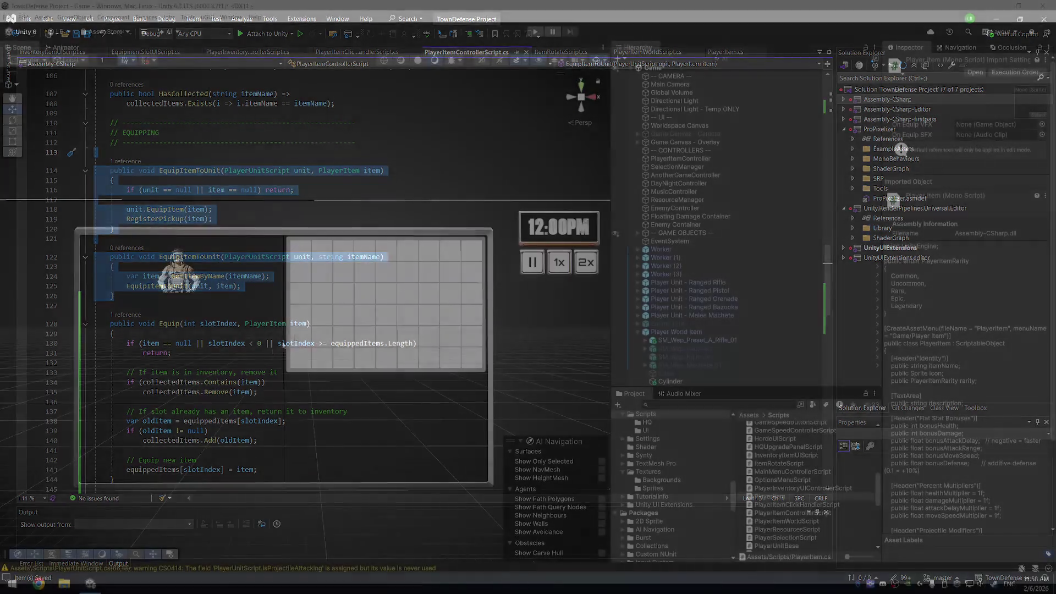
Select the rifle model and inspect the Player World Item object in the Hierarchy
{"action": "left_click", "coordinate": [697, 340]}
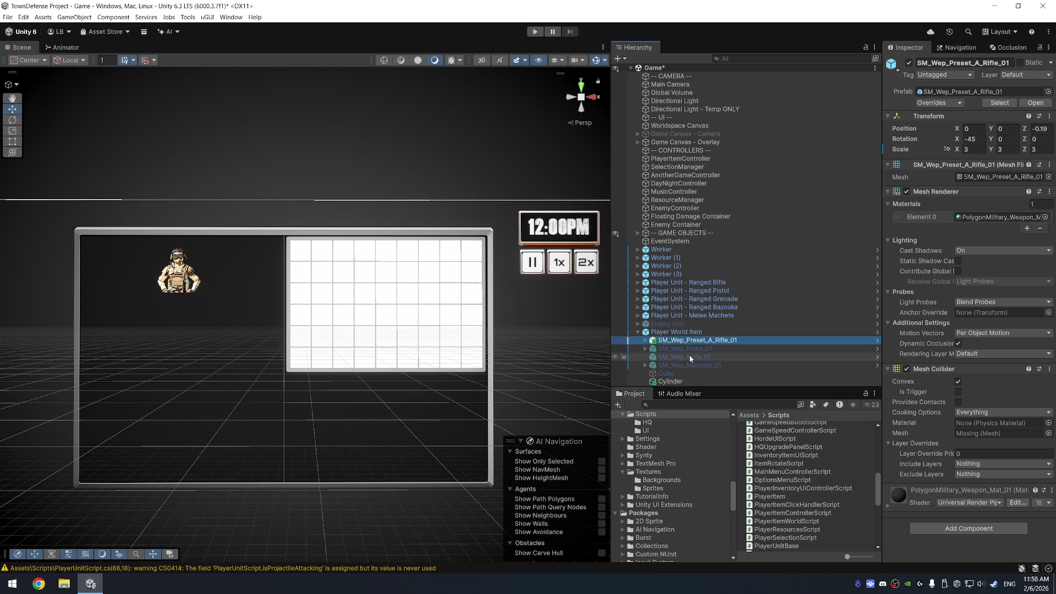
{"action": "left_click", "coordinate": [725, 326]}
{"action": "left_click", "coordinate": [721, 332]}
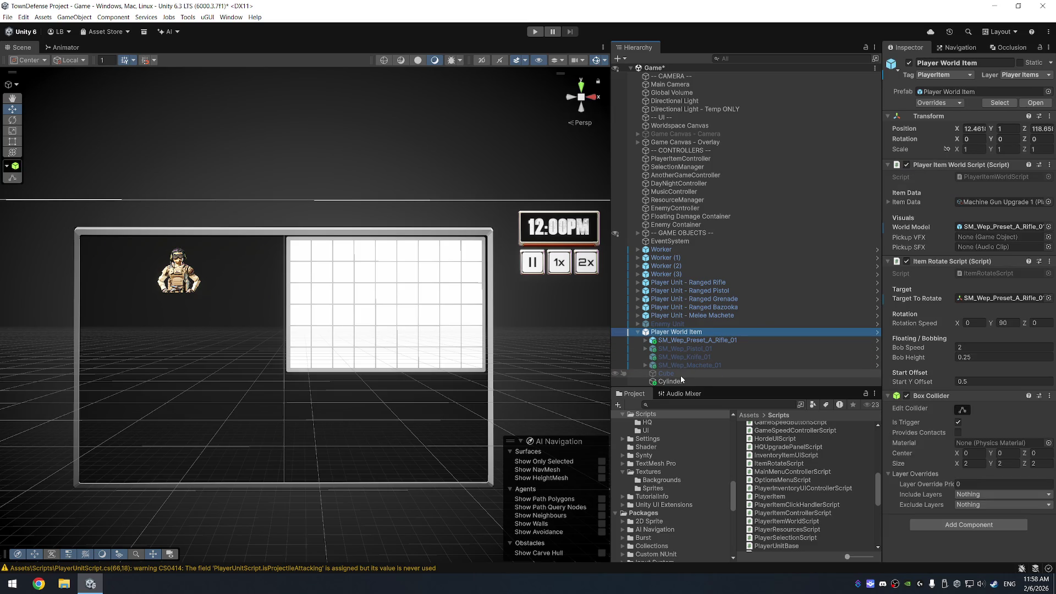
Expand Player Unit - Melee Machete, select its Player Panel, and enlarge the Inspector so labels read fully
{"action": "left_click", "coordinate": [707, 316]}
{"action": "key", "text": "Right"}
{"action": "scroll", "coordinate": [708, 322], "scroll_direction": "down", "scroll_amount": 5}
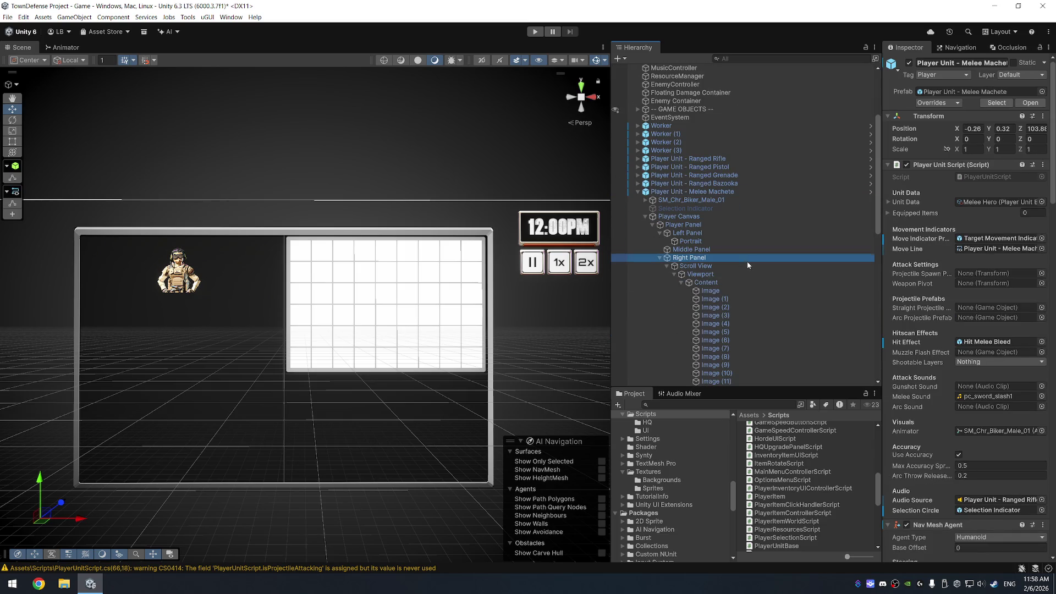
{"action": "left_click", "coordinate": [747, 258]}
{"action": "left_click", "coordinate": [753, 235]}
{"action": "left_click", "coordinate": [758, 224]}
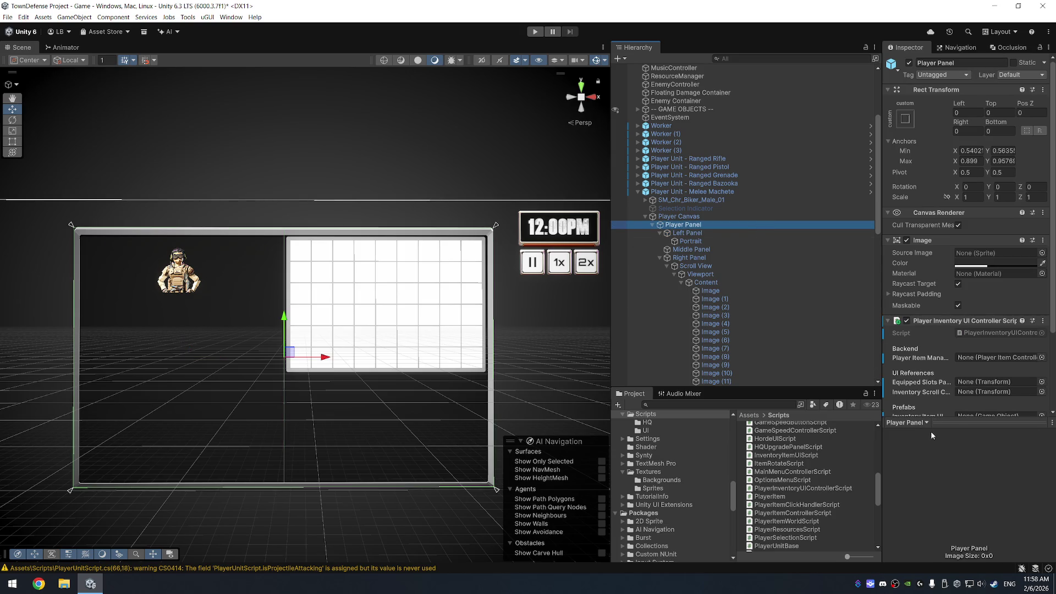
{"action": "left_click_drag", "start_coordinate": [957, 424], "coordinate": [962, 516]}
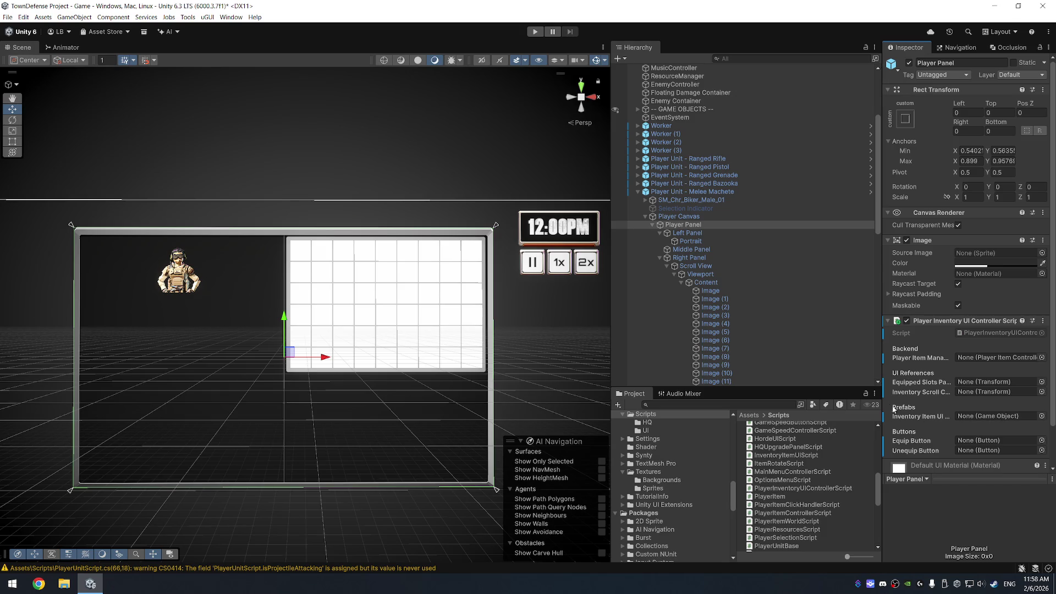
{"action": "left_click_drag", "start_coordinate": [883, 370], "coordinate": [851, 370]}
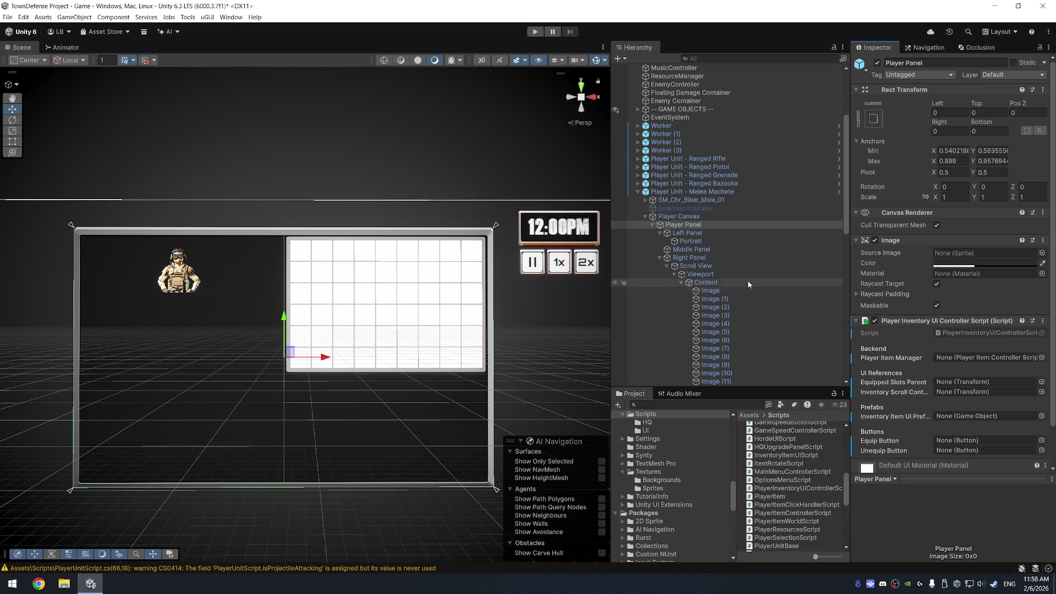
Add a UI Panel, move it from Portrait into Left Panel, and rename it 'Item Panel'
{"action": "right_click", "coordinate": [691, 243]}
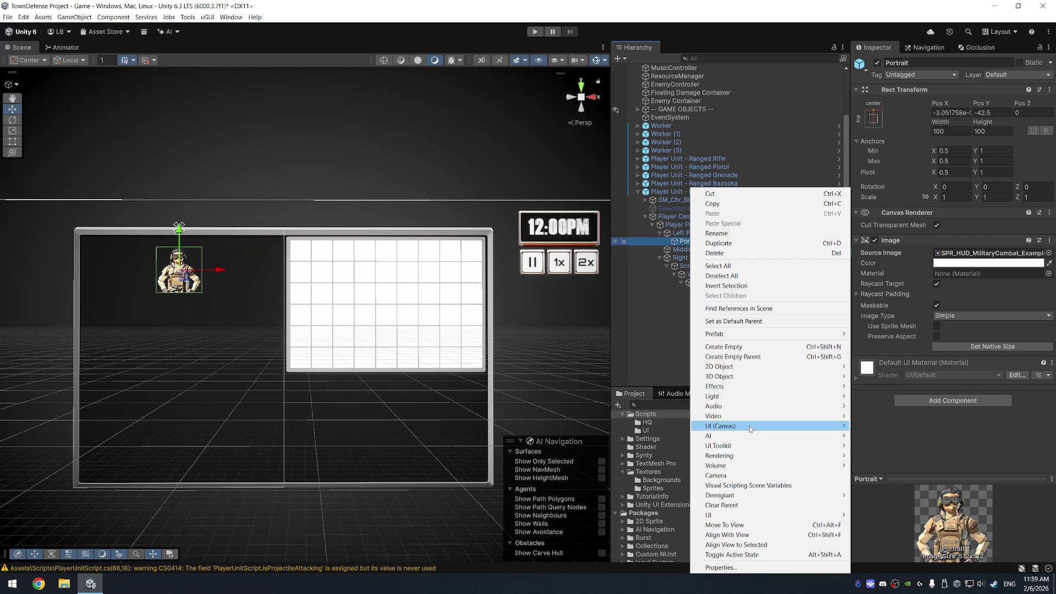
{"action": "mouse_move", "coordinate": [748, 427]}
{"action": "left_click", "coordinate": [905, 456]}
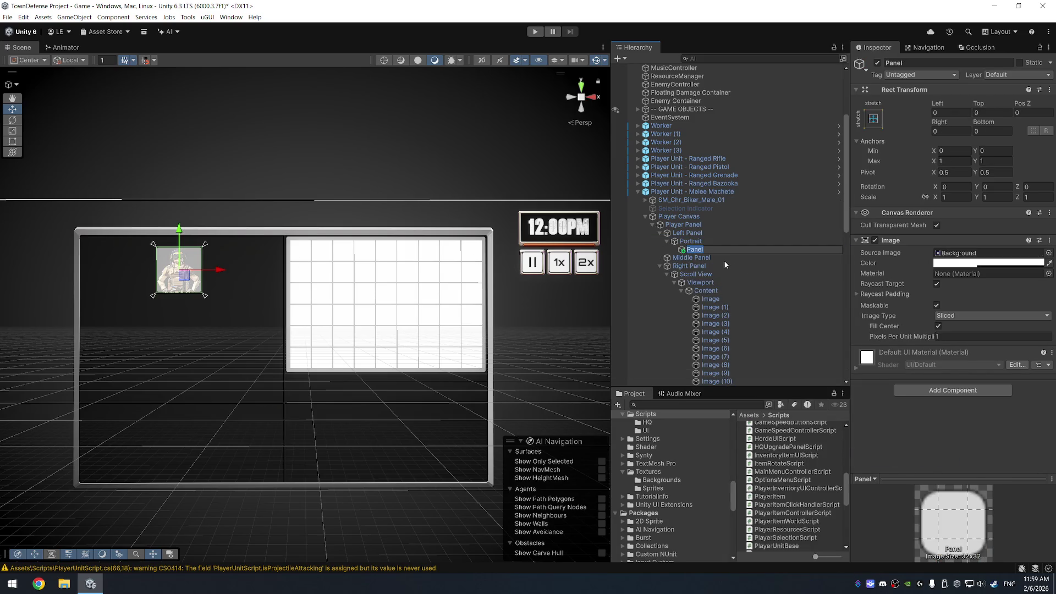
{"action": "left_click", "coordinate": [665, 251]}
{"action": "left_click_drag", "start_coordinate": [665, 251], "coordinate": [686, 253]}
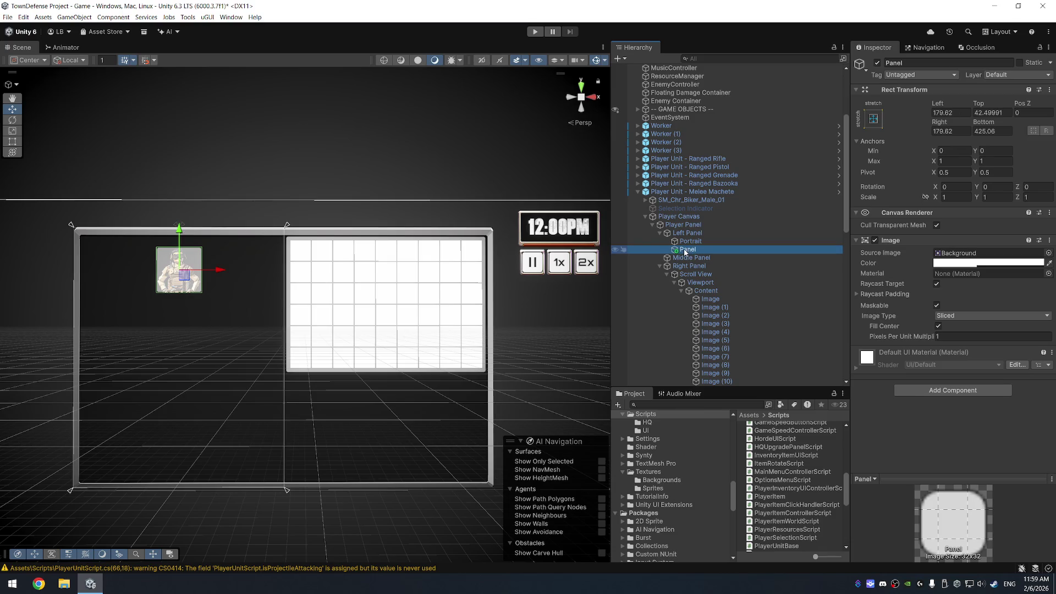
{"action": "left_click", "coordinate": [685, 252]}
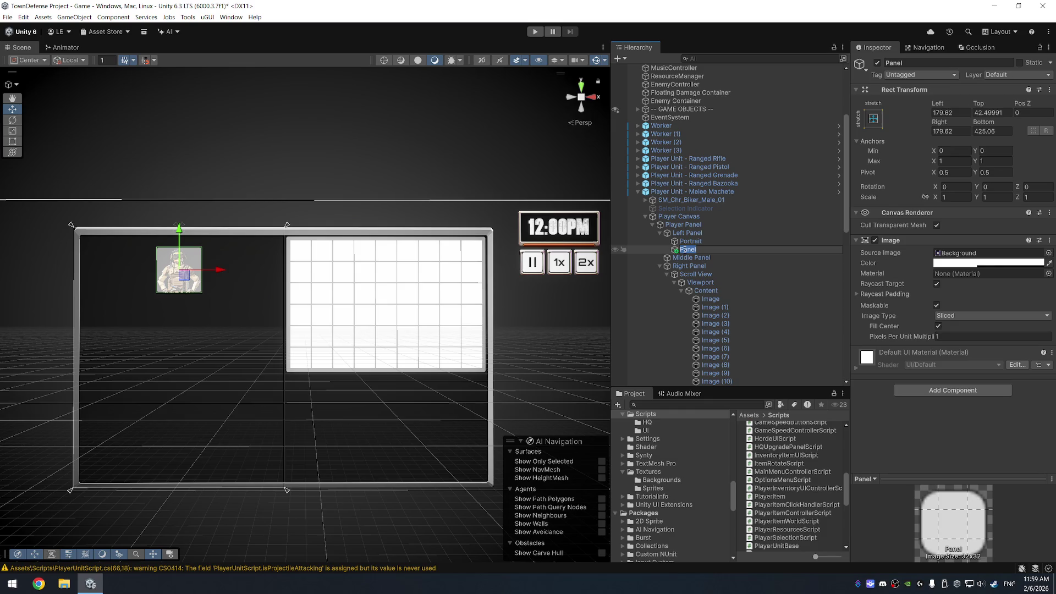
{"action": "type", "text": "Item"}
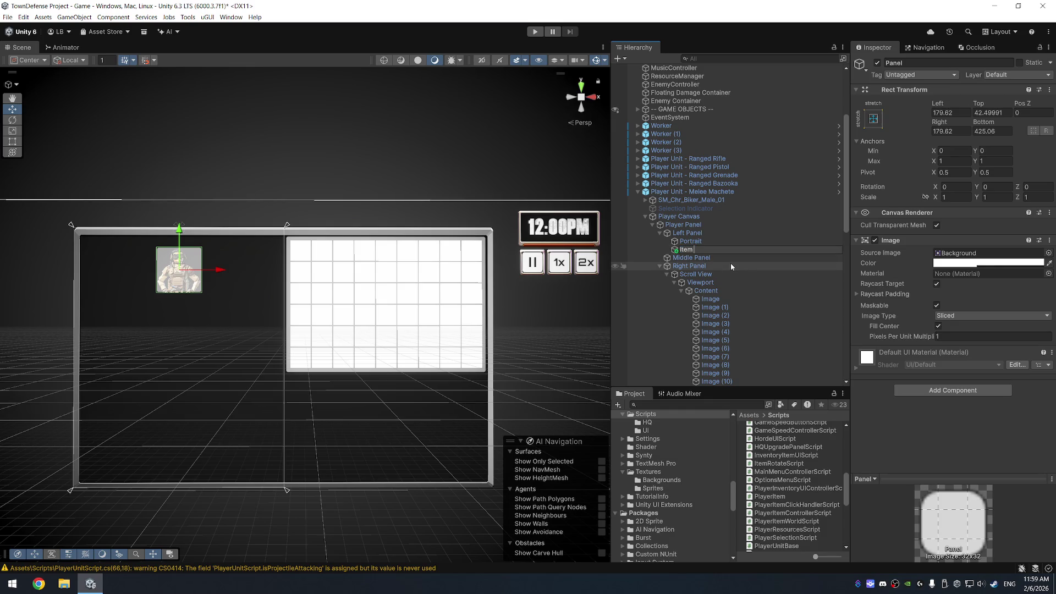
{"action": "type", "text": " Panel"}
{"action": "key", "text": "Return"}
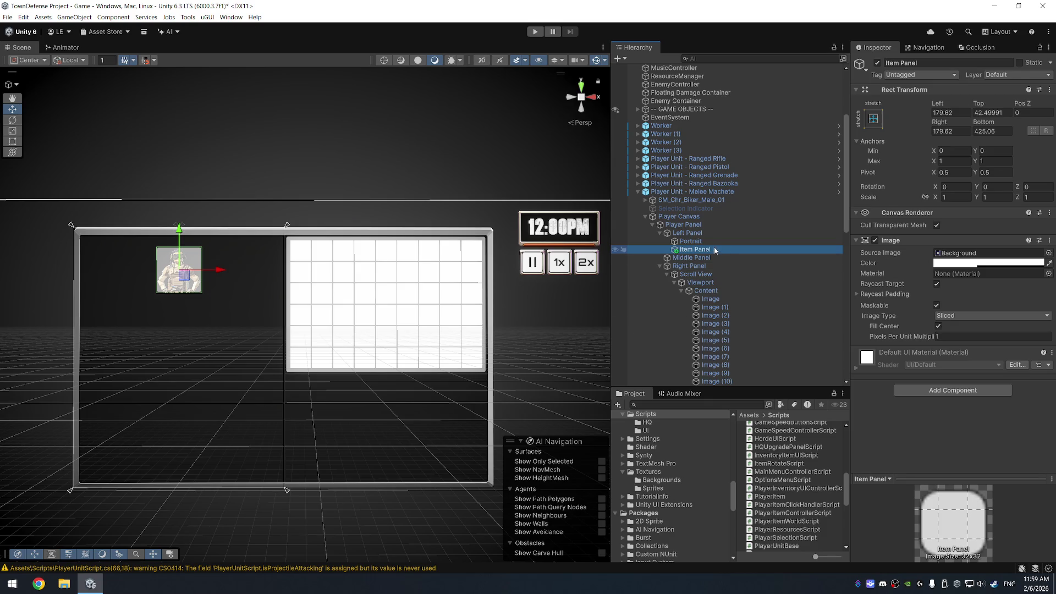
Drag the Item Panel lower in the Left Panel and frame it in the Scene view
{"action": "left_click_drag", "start_coordinate": [185, 235], "coordinate": [184, 369]}
{"action": "key", "text": "f"}
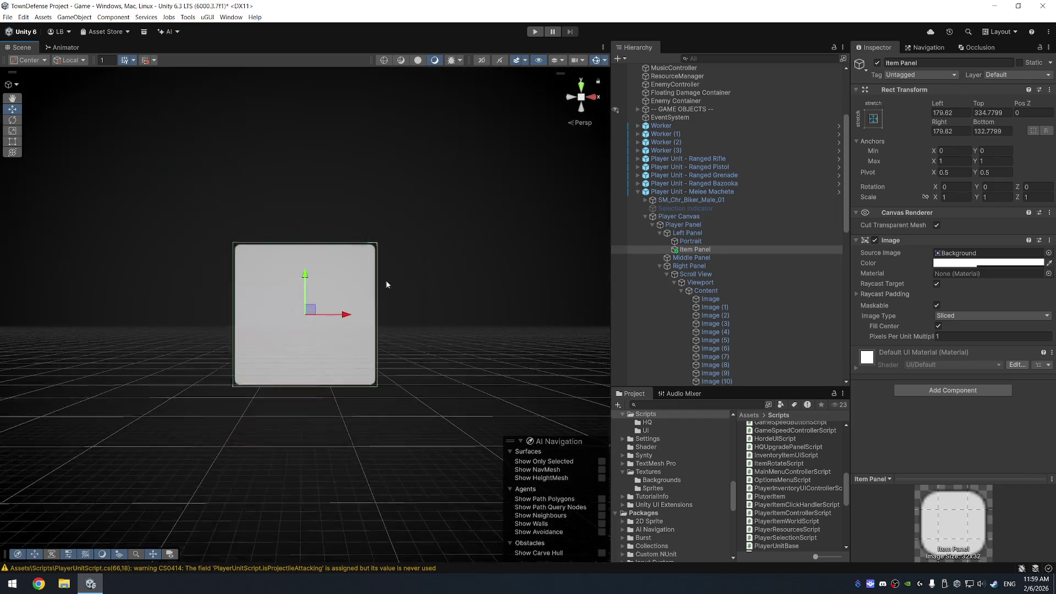
{"action": "scroll", "coordinate": [383, 286], "scroll_direction": "down", "scroll_amount": 3}
{"action": "scroll", "coordinate": [482, 268], "scroll_direction": "down", "scroll_amount": 2}
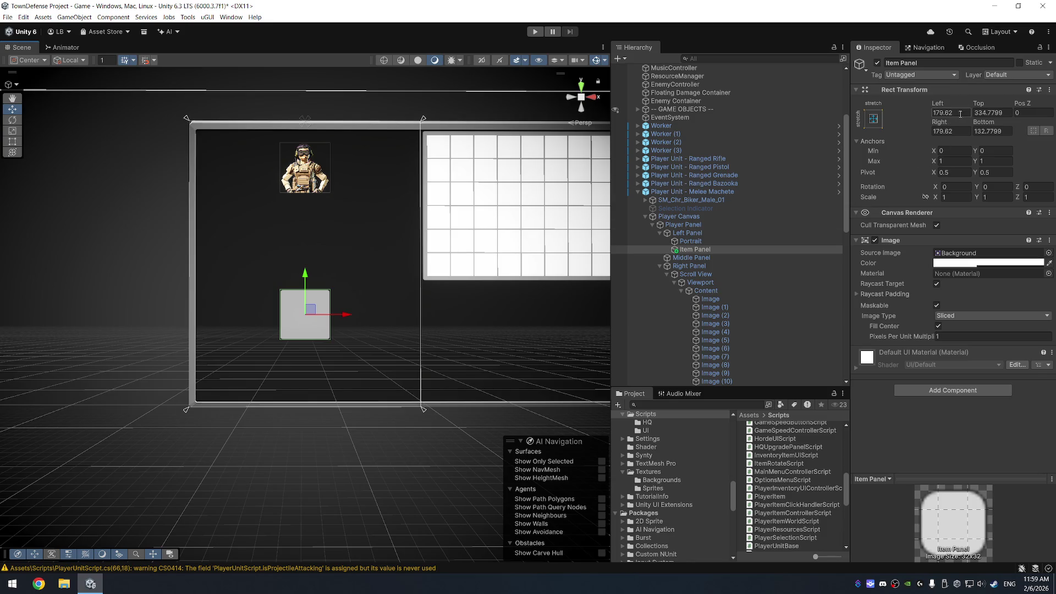
Set the Item Panel's Left, Top, Right and Bottom insets all to 100
{"action": "left_click_drag", "start_coordinate": [937, 103], "coordinate": [891, 103]}
{"action": "type", "text": "100"}
{"action": "key", "text": "Tab"}
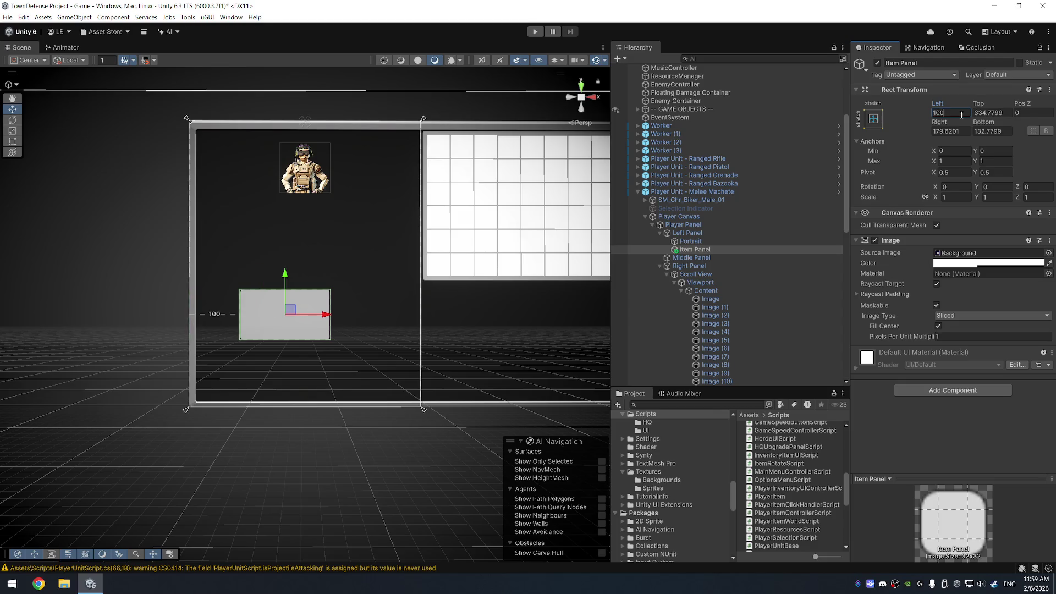
{"action": "type", "text": "100"}
{"action": "key", "text": "Tab"}
{"action": "type", "text": "100"}
{"action": "key", "text": "Tab"}
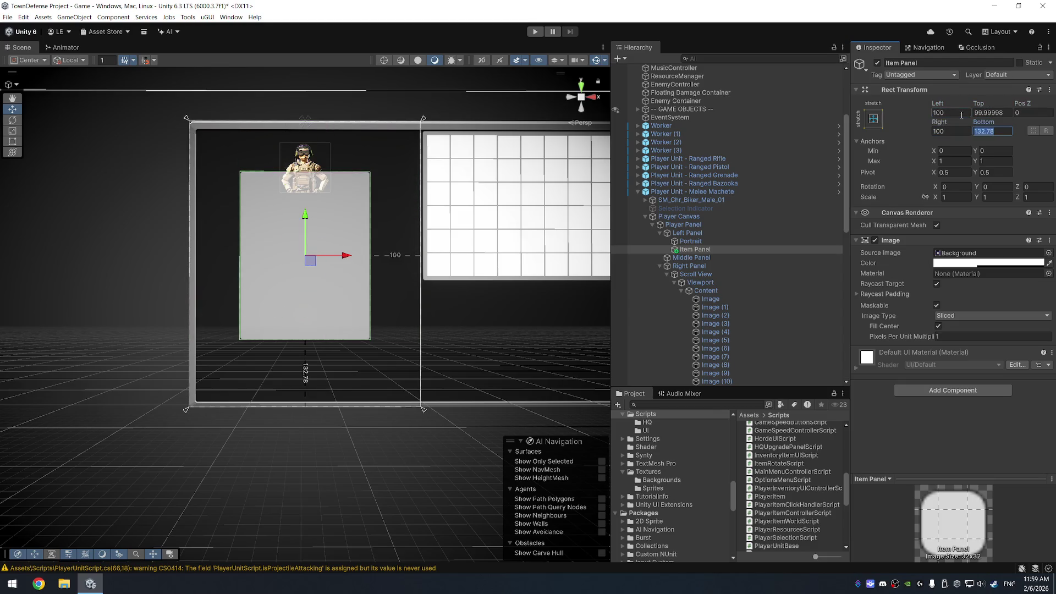
{"action": "type", "text": "100"}
{"action": "key", "text": "Return"}
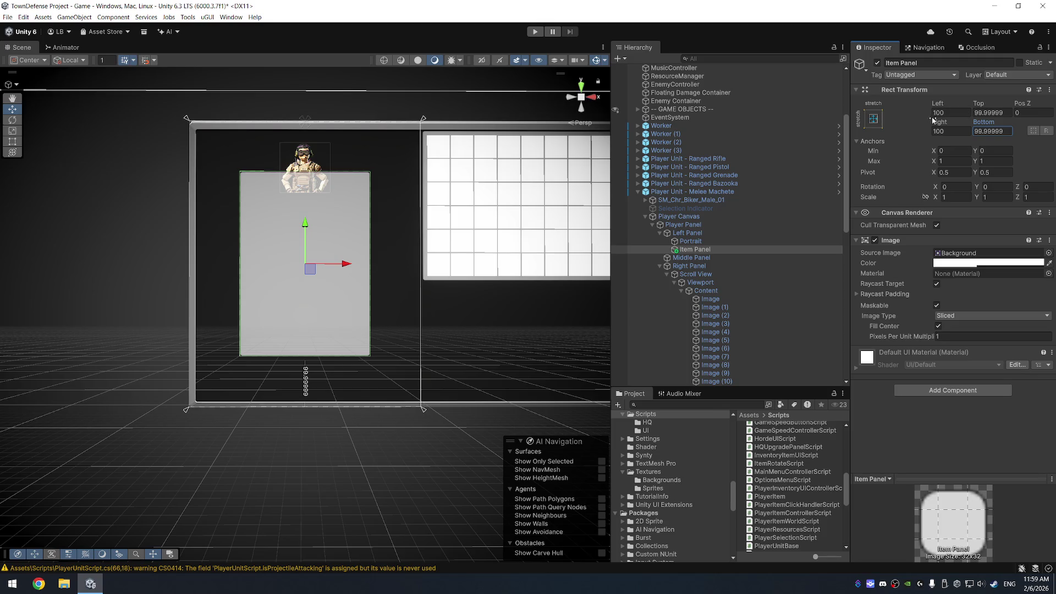
Change Top and Bottom insets to 200, then drag the panel down below the portrait
{"action": "left_click", "coordinate": [1003, 114]}
{"action": "type", "text": "200"}
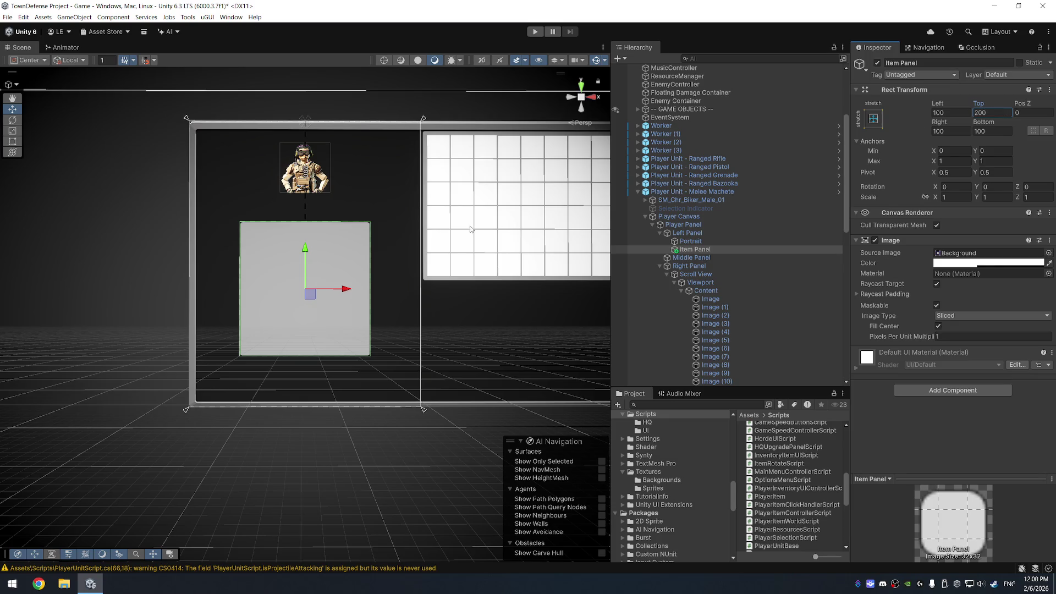
{"action": "key", "text": "Return"}
{"action": "left_click", "coordinate": [997, 128]}
{"action": "type", "text": "200"}
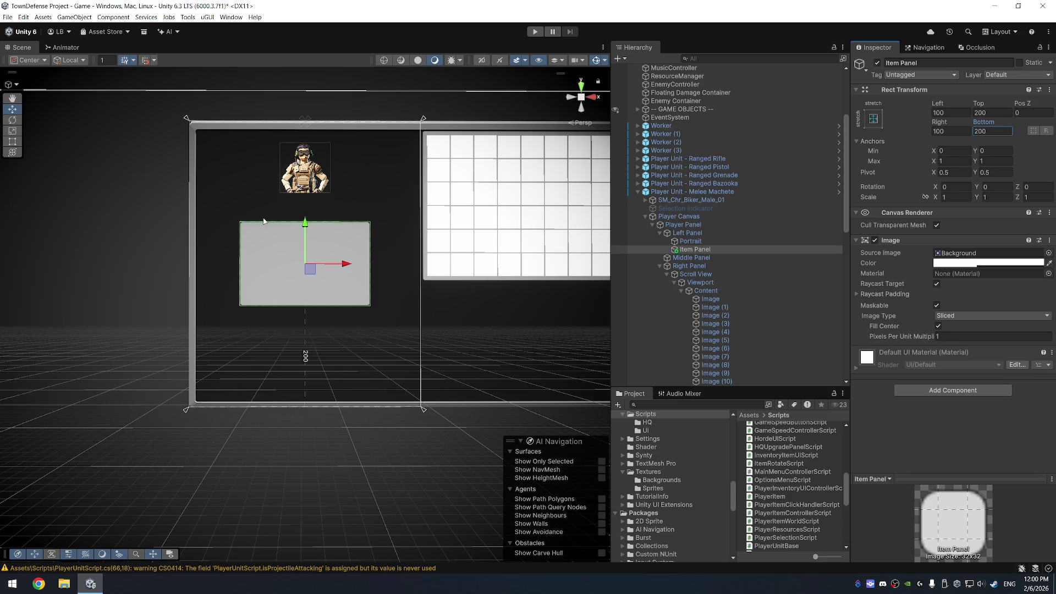
{"action": "mouse_move", "coordinate": [306, 223]}
{"action": "left_mouse_down"}
{"action": "mouse_move", "coordinate": [306, 297]}
{"action": "mouse_move", "coordinate": [306, 287]}
{"action": "left_mouse_up"}
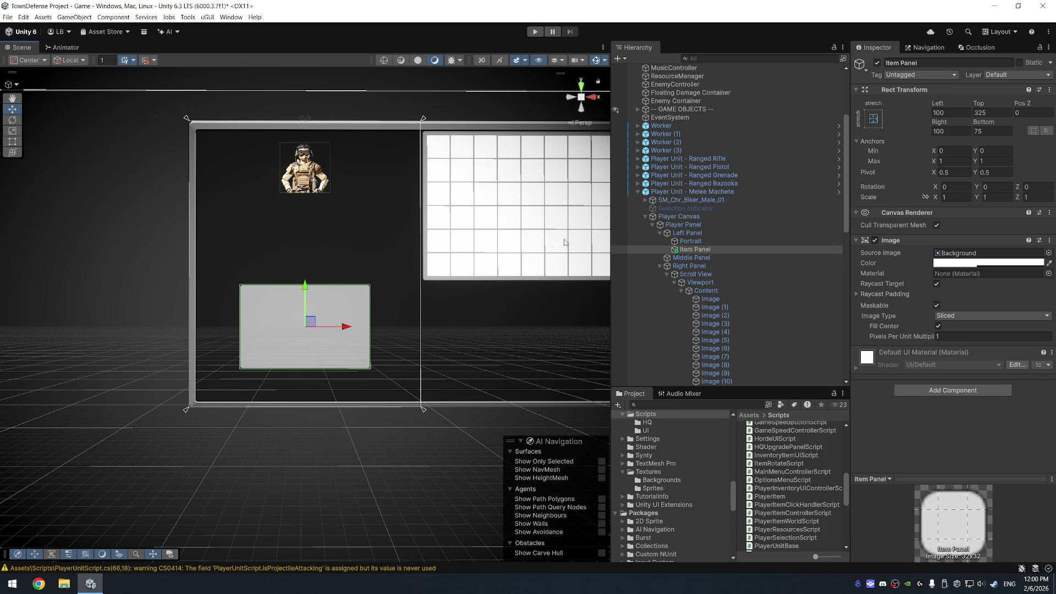
Add a 64×64 Image inside the Item Panel and move it up within the panel
{"action": "right_click", "coordinate": [702, 250]}
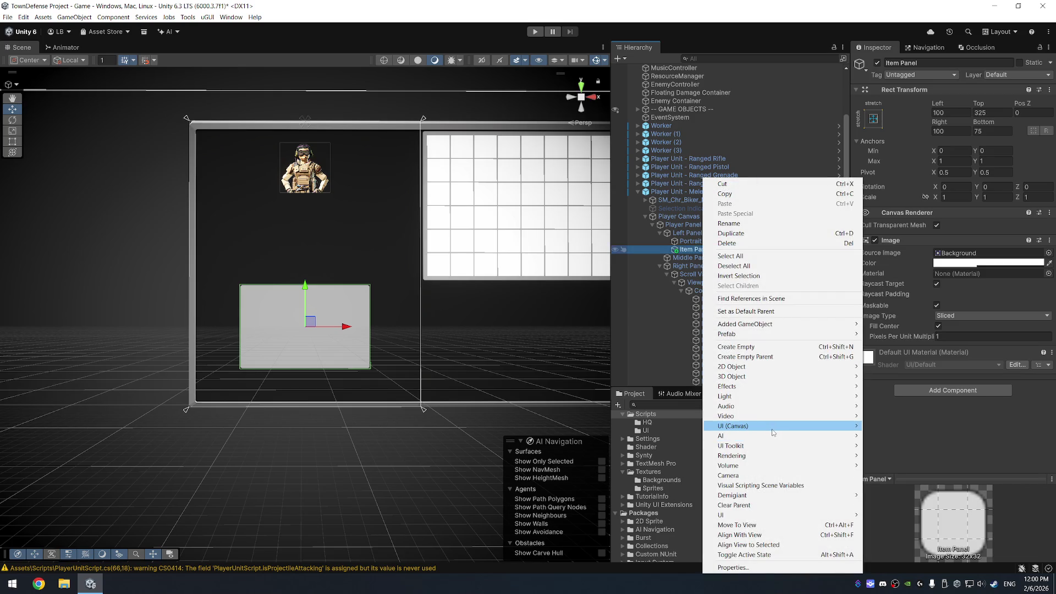
{"action": "mouse_move", "coordinate": [819, 426]}
{"action": "left_click", "coordinate": [880, 427]}
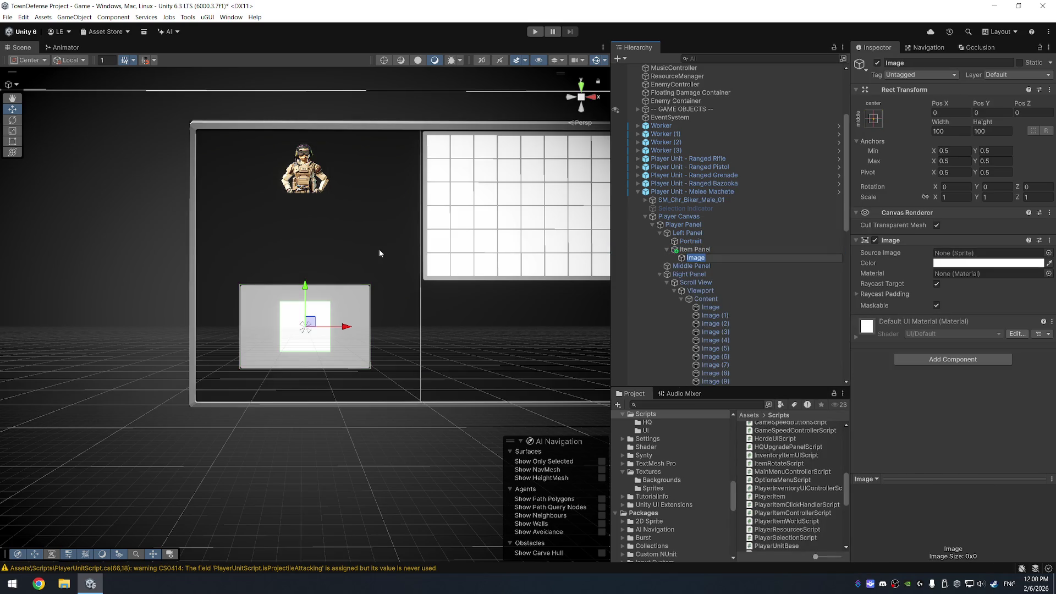
{"action": "type", "text": "I"}
{"action": "key", "text": "Return"}
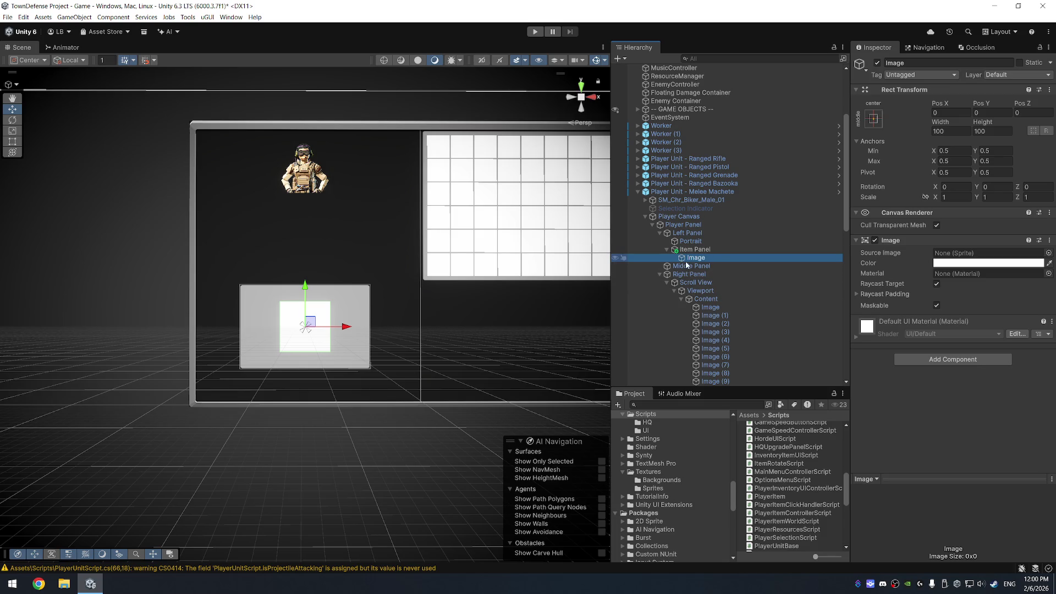
{"action": "left_click", "coordinate": [959, 132]}
{"action": "type", "text": "64"}
{"action": "key", "text": "Tab"}
{"action": "type", "text": "64"}
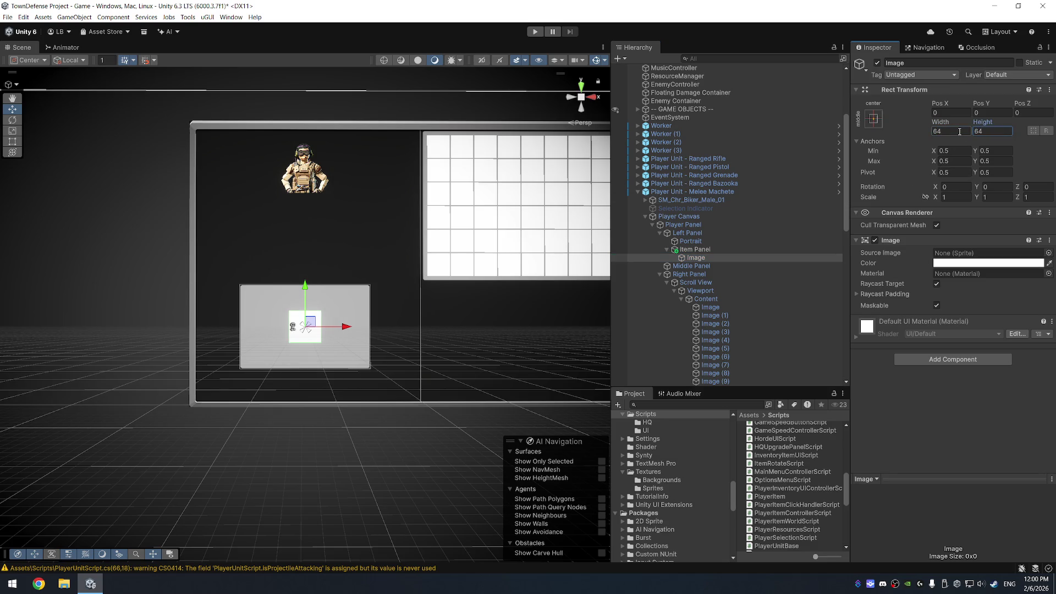
{"action": "mouse_move", "coordinate": [309, 286]}
{"action": "left_mouse_down"}
{"action": "mouse_move", "coordinate": [309, 261]}
{"action": "mouse_move", "coordinate": [306, 314]}
{"action": "mouse_move", "coordinate": [268, 322]}
{"action": "mouse_move", "coordinate": [338, 327]}
{"action": "left_mouse_up"}
Duplicate the slot into Image (1)–(3), then slide Image (3) left inside the panel
{"action": "key", "text": "ctrl+d"}
{"action": "key", "text": "ctrl+d"}
{"action": "key", "text": "ctrl+d"}
{"action": "left_click_drag", "start_coordinate": [350, 327], "coordinate": [353, 328]}
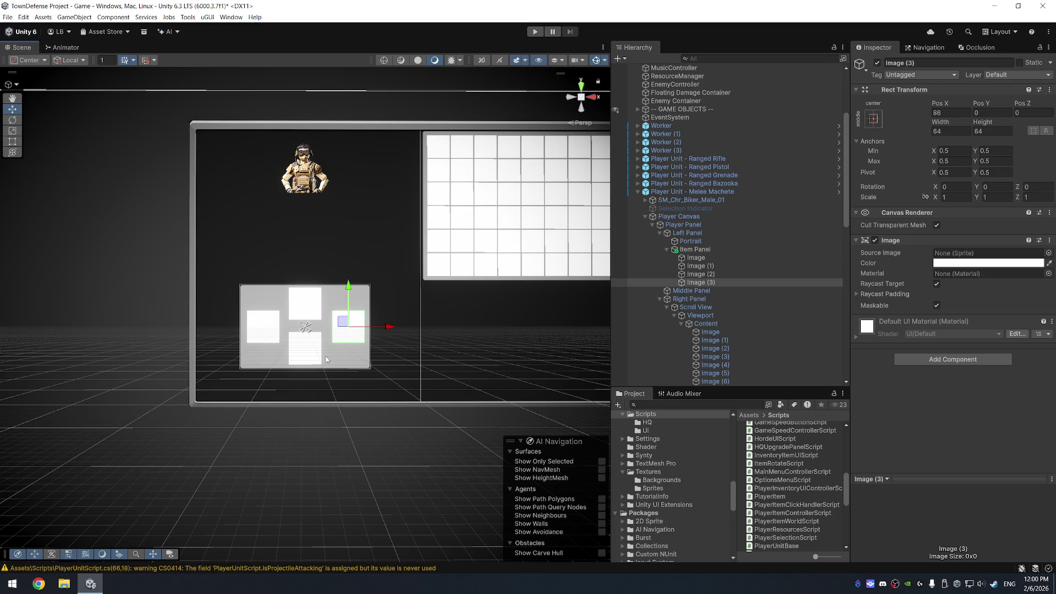
{"action": "key", "text": "Delete"}
{"action": "key", "text": "Delete"}
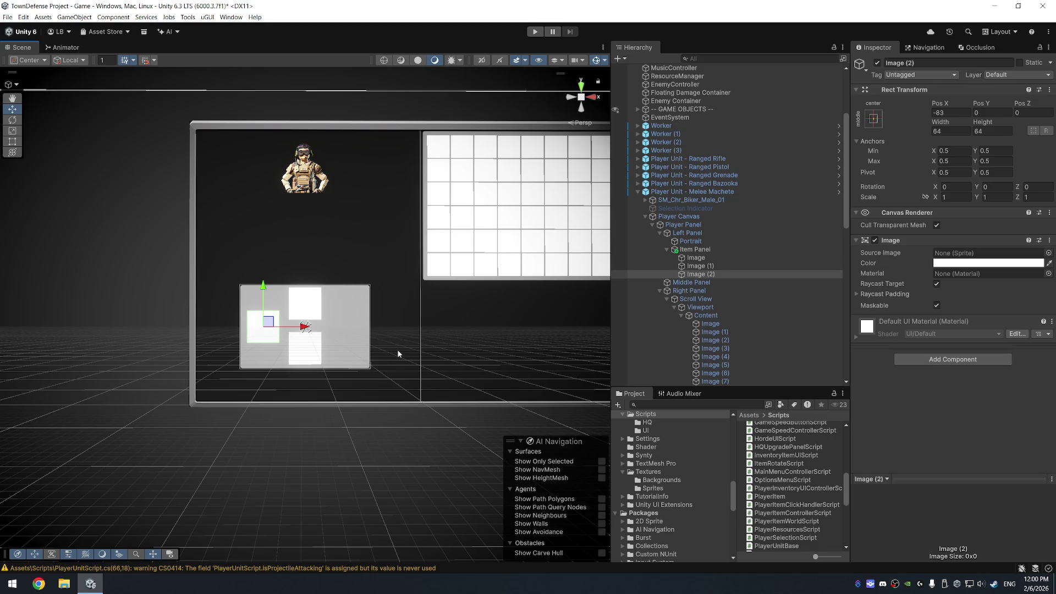
{"action": "key", "text": "ctrl+z"}
{"action": "key", "text": "ctrl+z"}
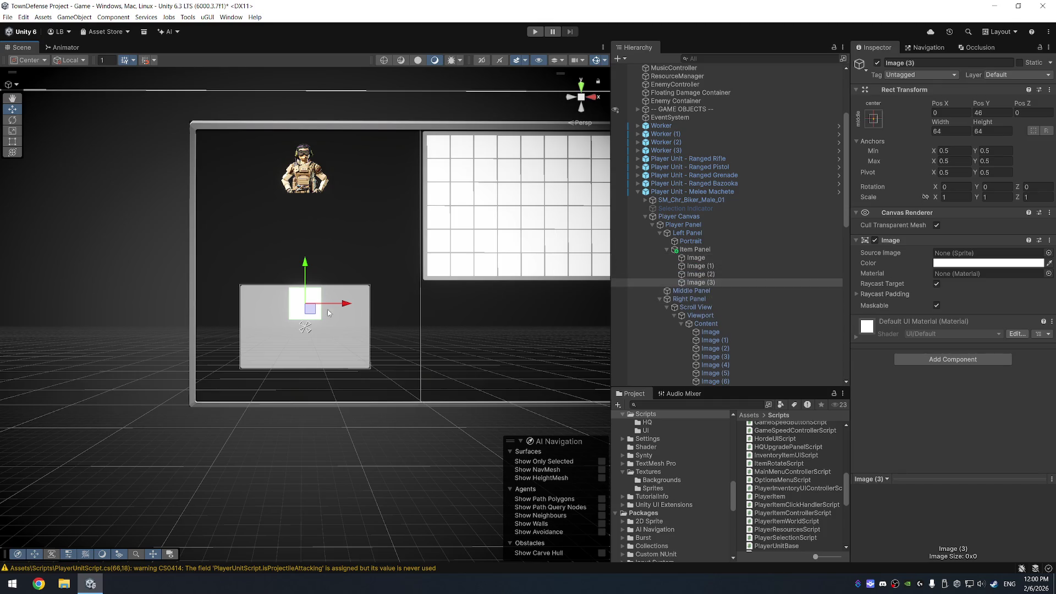
{"action": "left_click_drag", "start_coordinate": [311, 309], "coordinate": [266, 309]}
Change the Item Panel's Rect Transform Bottom from 144.6 to 175, and Left and Right to 50
{"action": "left_click", "coordinate": [694, 250]}
{"action": "left_click", "coordinate": [992, 131]}
{"action": "type", "text": "144.6"}
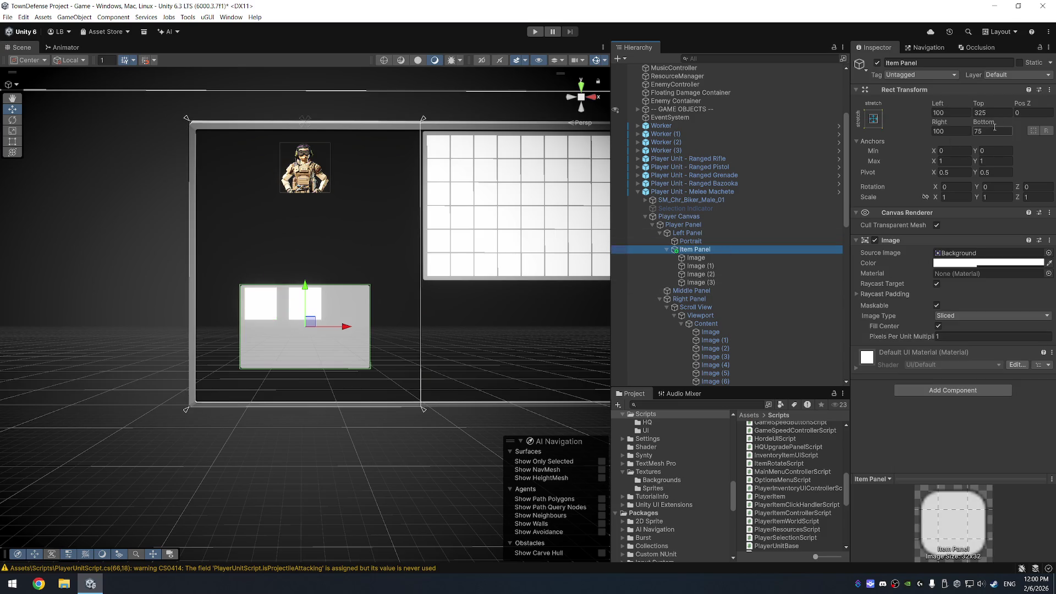
{"action": "left_click_drag", "start_coordinate": [40, 117], "coordinate": [48, 117]}
{"action": "left_click", "coordinate": [1006, 129]}
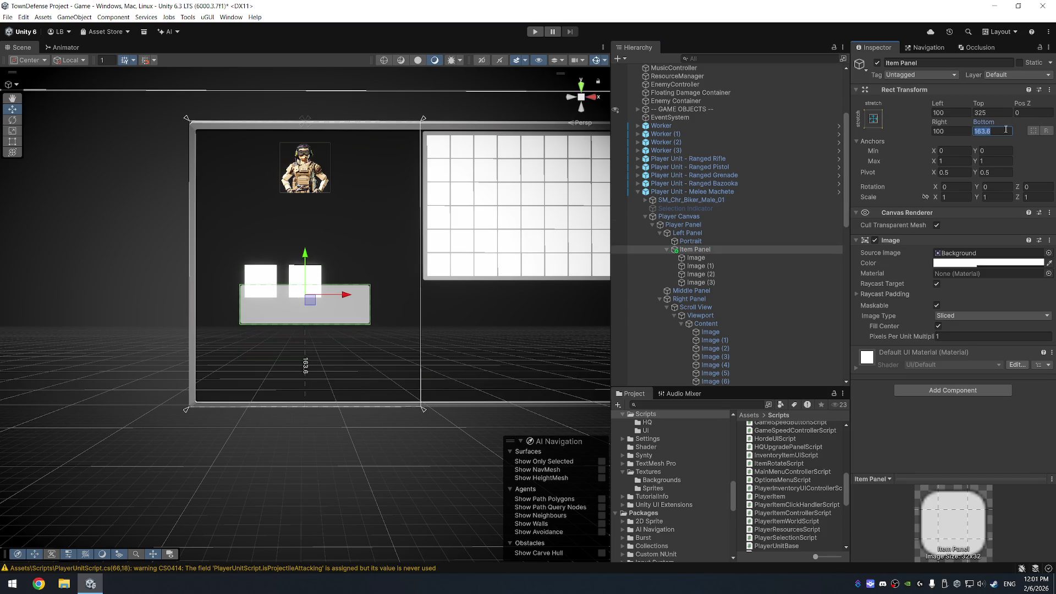
{"action": "type", "text": "175"}
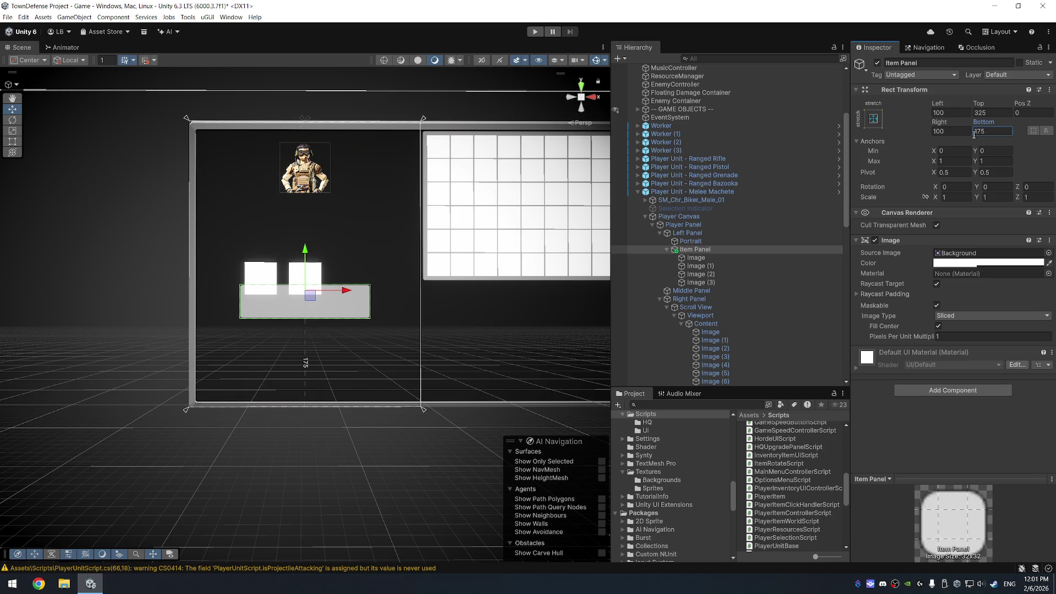
{"action": "left_click", "coordinate": [959, 110]}
{"action": "type", "text": "50"}
{"action": "key", "text": "Tab"}
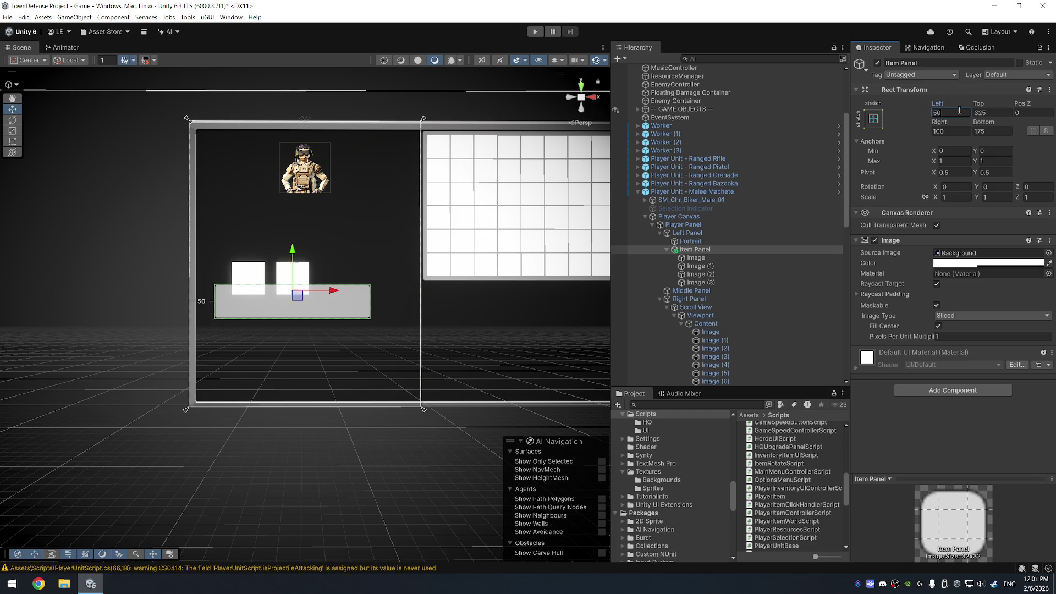
{"action": "key", "text": "Tab"}
{"action": "type", "text": "50"}
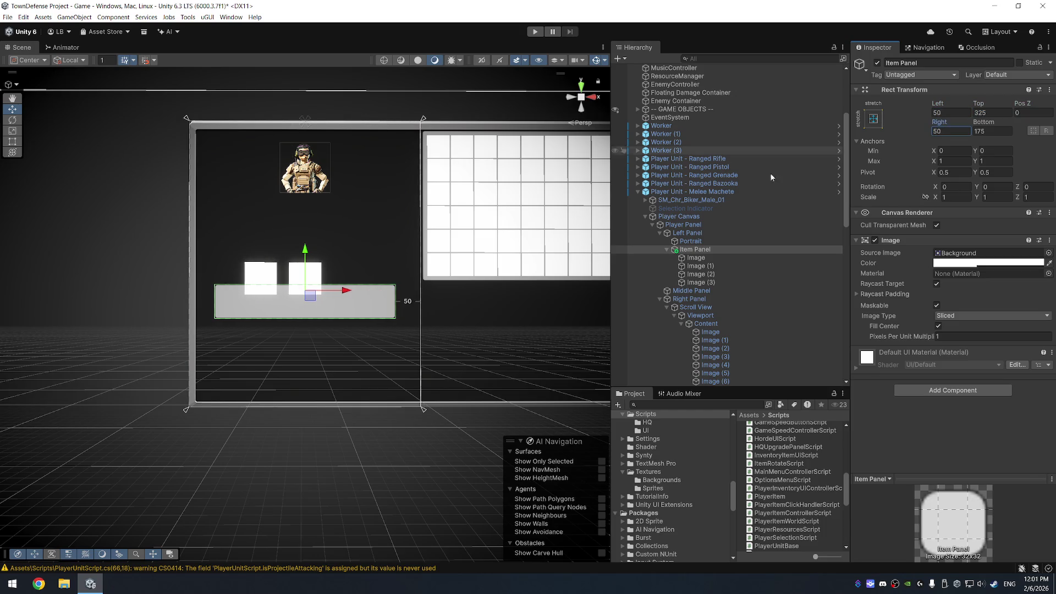
Look through the Item Panel's context menu and Add Component list, then select Image
{"action": "left_click", "coordinate": [712, 258]}
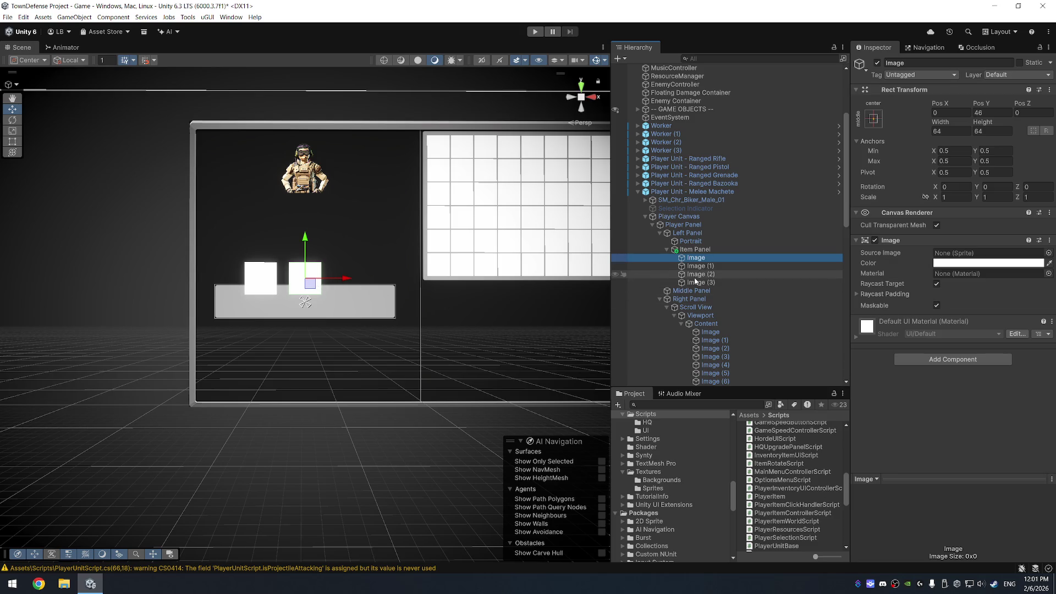
{"action": "left_click", "coordinate": [710, 250]}
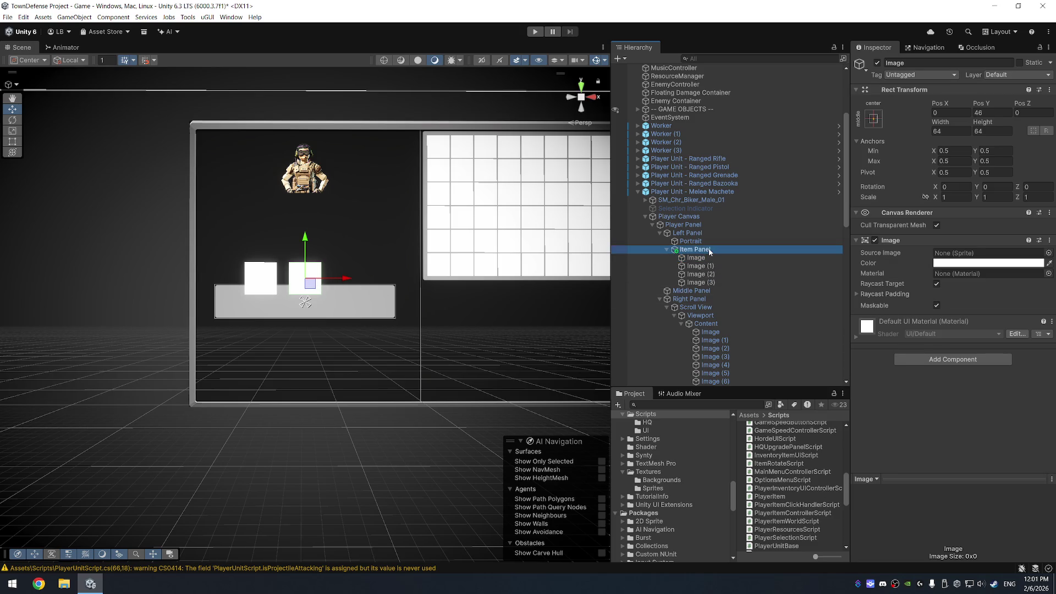
{"action": "right_click", "coordinate": [710, 251]}
{"action": "left_click", "coordinate": [957, 392]}
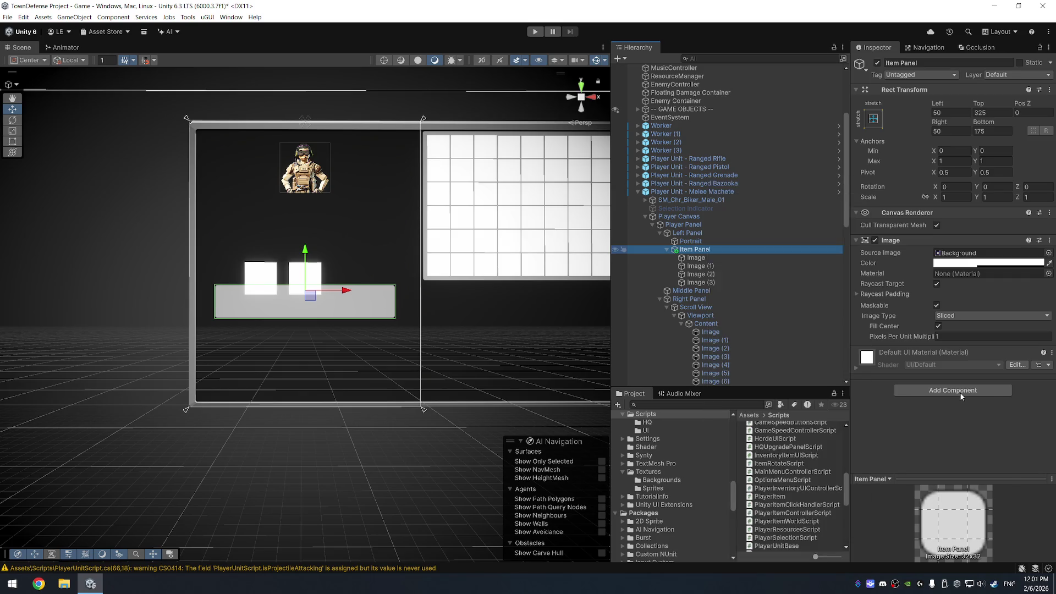
{"action": "left_click", "coordinate": [960, 391]}
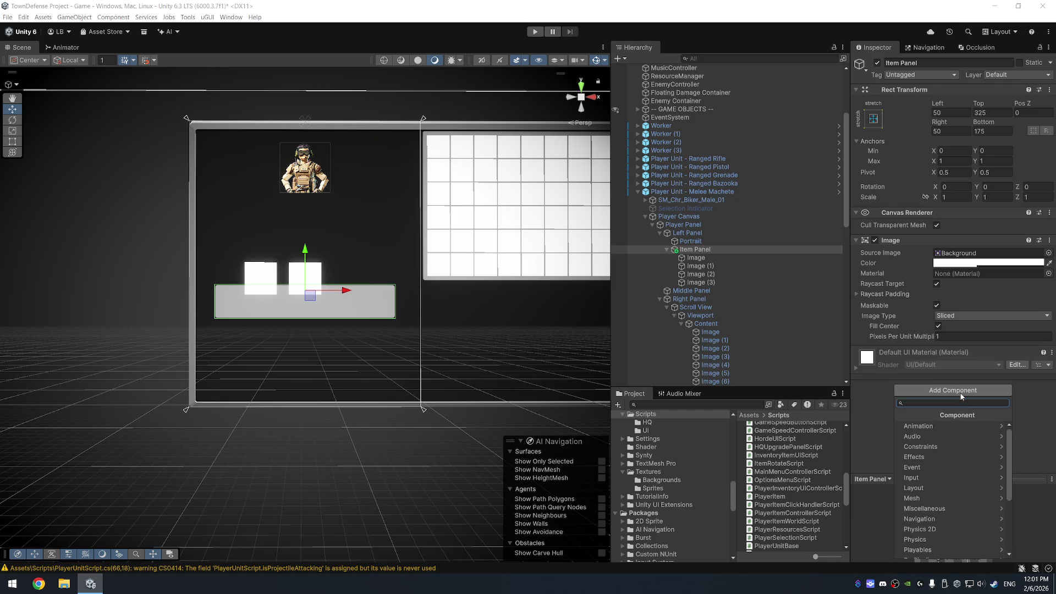
{"action": "left_click", "coordinate": [737, 258]}
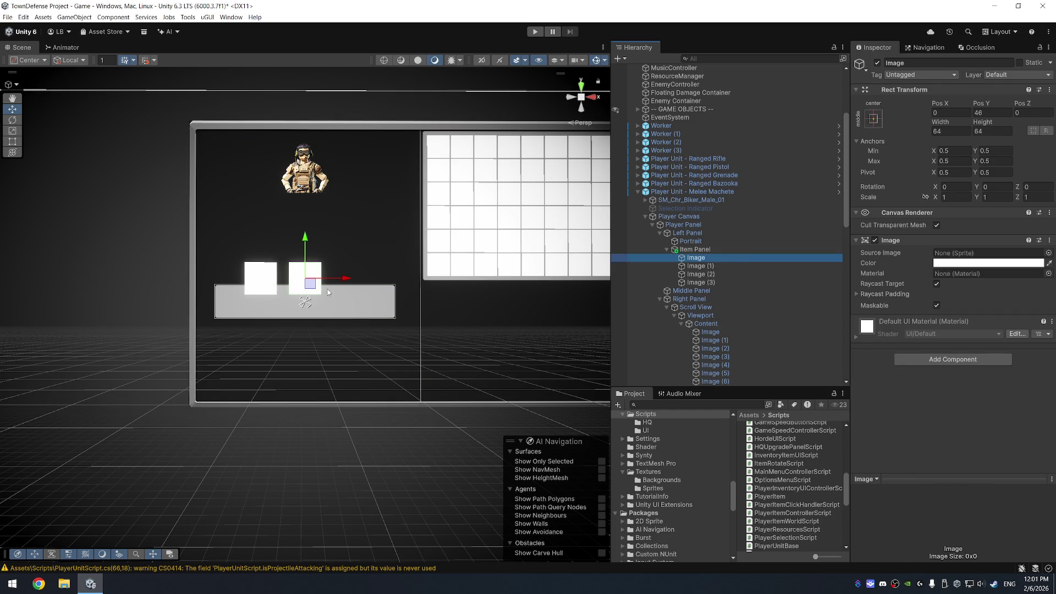
Move Image (2) into the panel and Image (3) to its right end
{"action": "left_click", "coordinate": [710, 274]}
{"action": "left_click_drag", "start_coordinate": [310, 287], "coordinate": [346, 311]}
{"action": "left_click", "coordinate": [280, 289]}
{"action": "left_click_drag", "start_coordinate": [279, 289], "coordinate": [397, 313]}
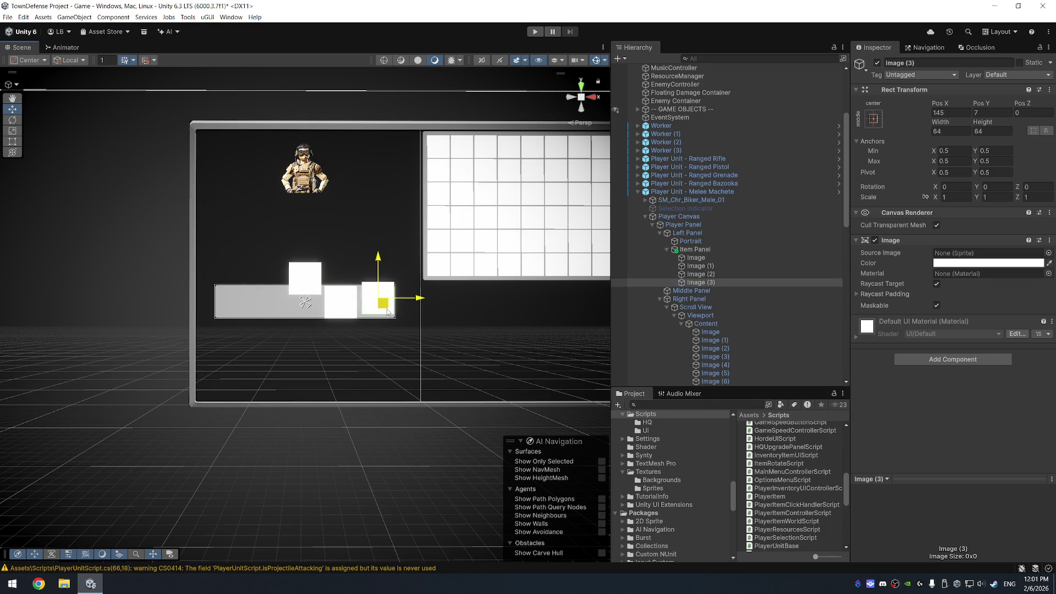
Set the Item Panel's bottom inset to 165
{"action": "left_click", "coordinate": [737, 250]}
{"action": "left_click", "coordinate": [994, 132]}
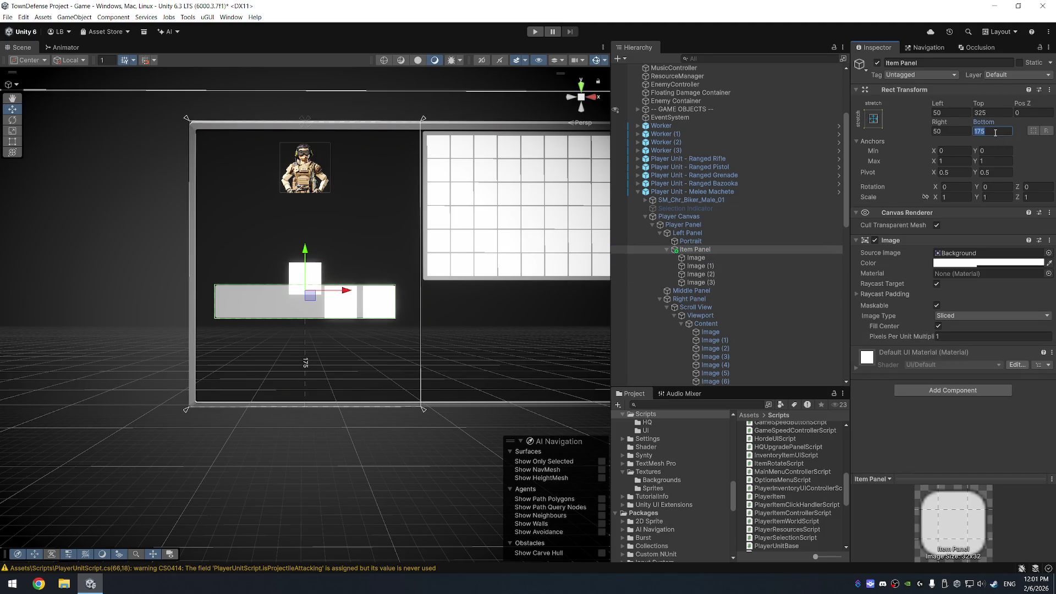
{"action": "type", "text": "150"}
{"action": "key", "text": "BackSpace"}
{"action": "key", "text": "BackSpace"}
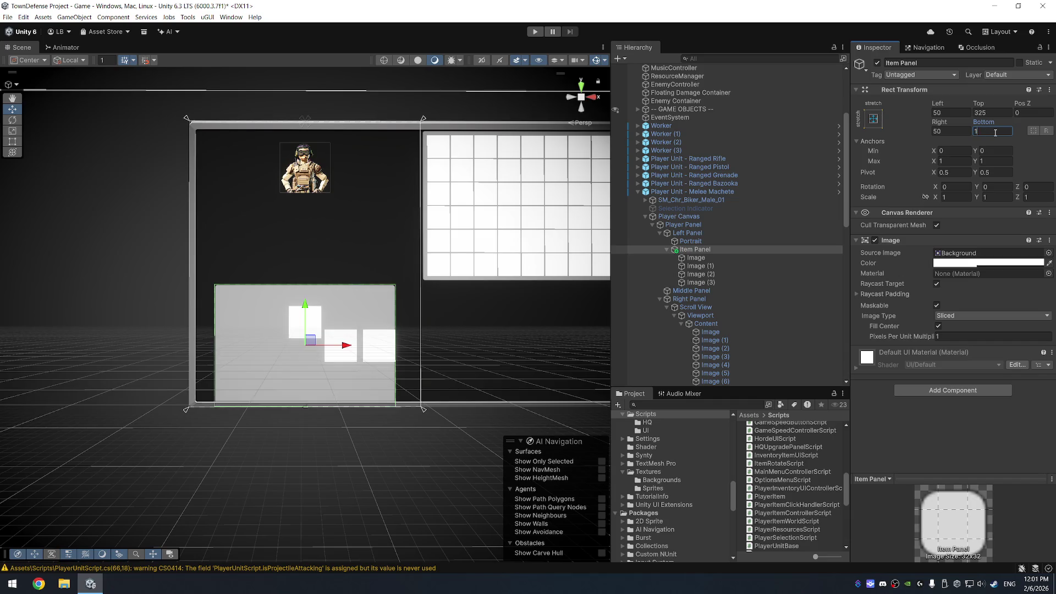
{"action": "type", "text": "65"}
{"action": "scroll", "coordinate": [351, 311], "scroll_direction": "up", "scroll_amount": 5}
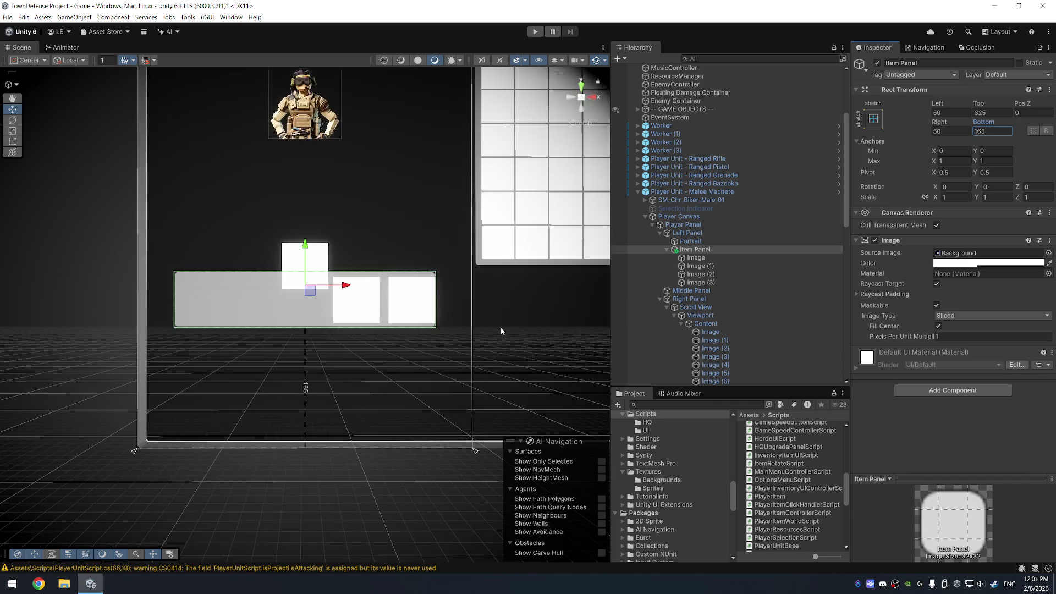
Move Image to the panel's left end and Image (1) beside it in the row
{"action": "left_click", "coordinate": [696, 257]}
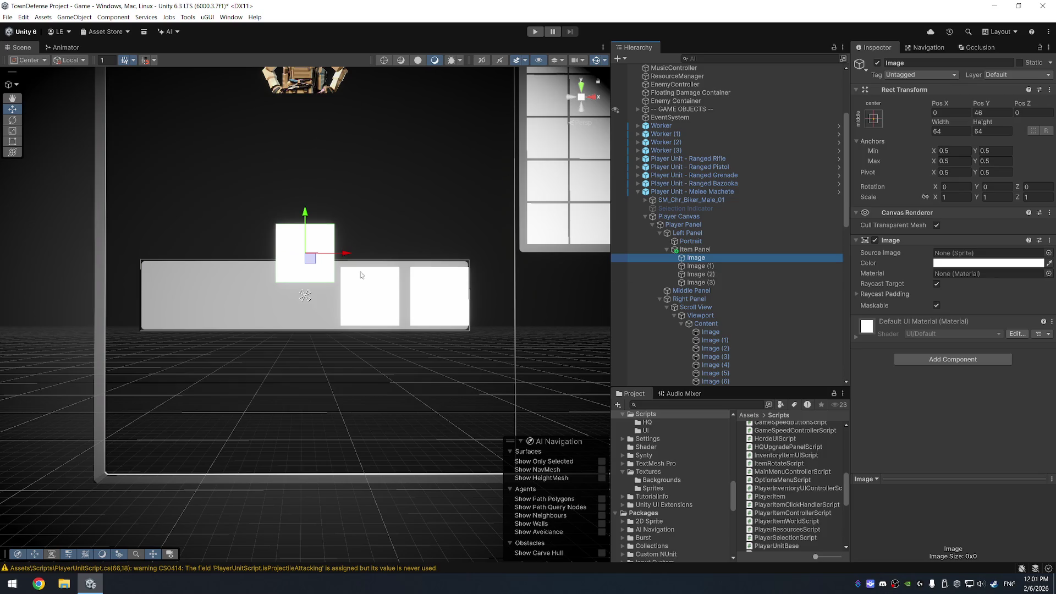
{"action": "mouse_move", "coordinate": [307, 260]}
{"action": "left_mouse_down"}
{"action": "mouse_move", "coordinate": [188, 283]}
{"action": "mouse_move", "coordinate": [185, 308]}
{"action": "left_mouse_up"}
{"action": "left_click", "coordinate": [710, 266]}
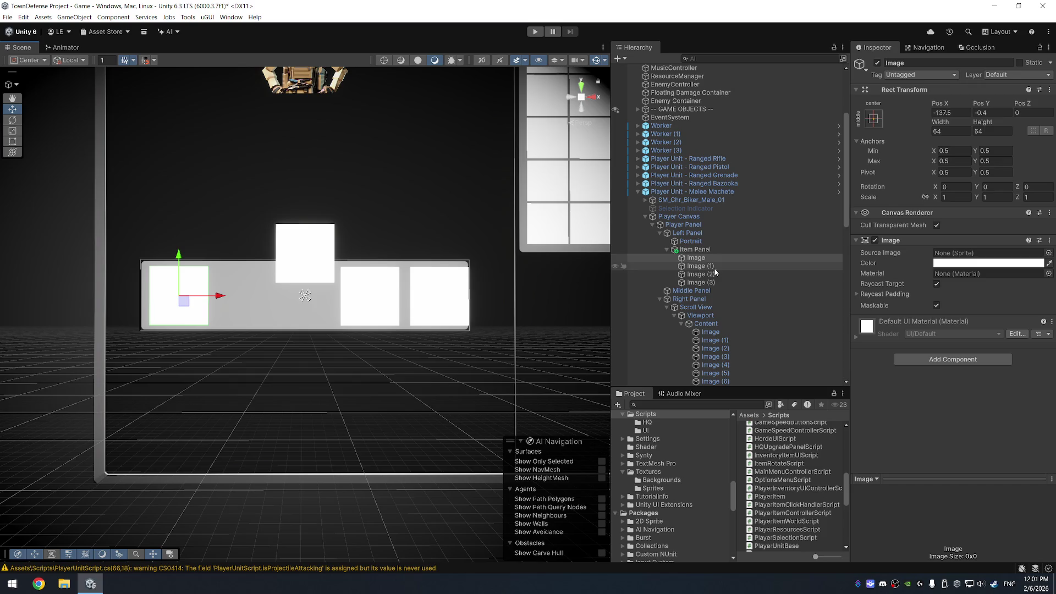
{"action": "left_click_drag", "start_coordinate": [307, 265], "coordinate": [248, 308]}
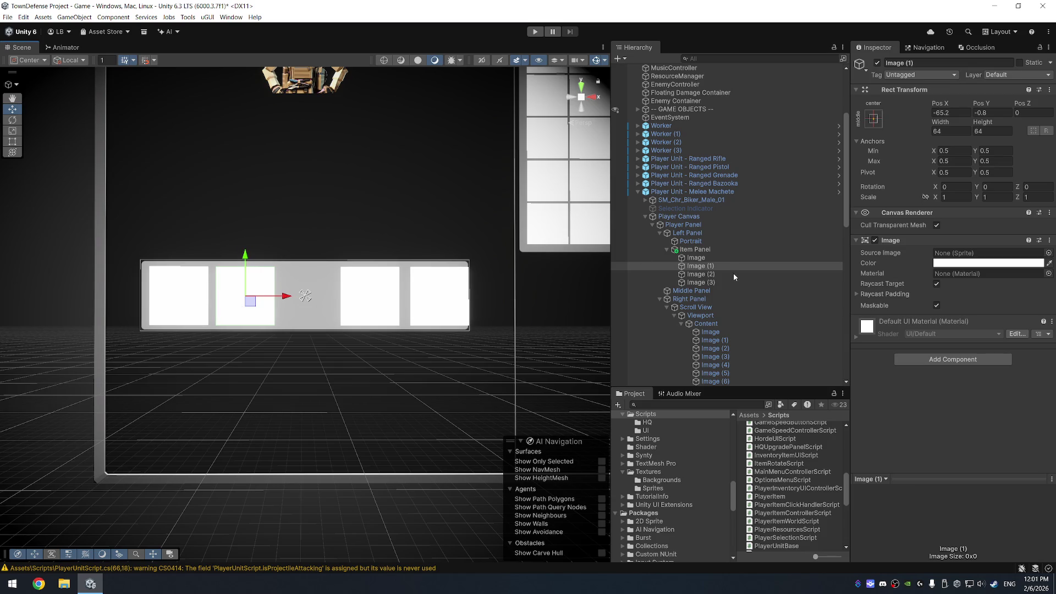
Duplicate Image (3), then delete the extra Image (4) copy
{"action": "left_click", "coordinate": [703, 282]}
{"action": "key", "text": "ctrl+d"}
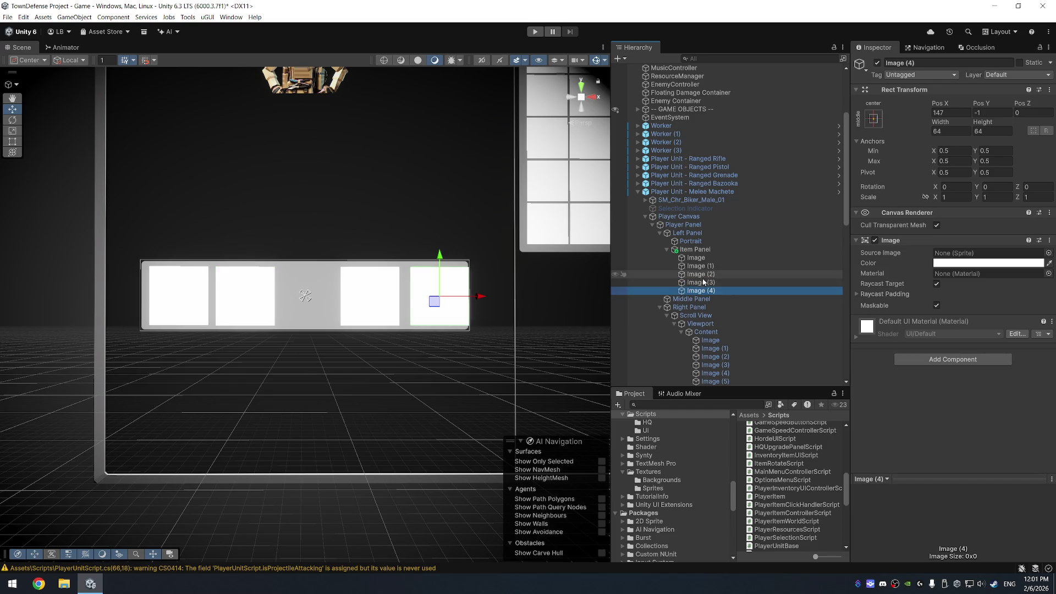
{"action": "left_click", "coordinate": [709, 282]}
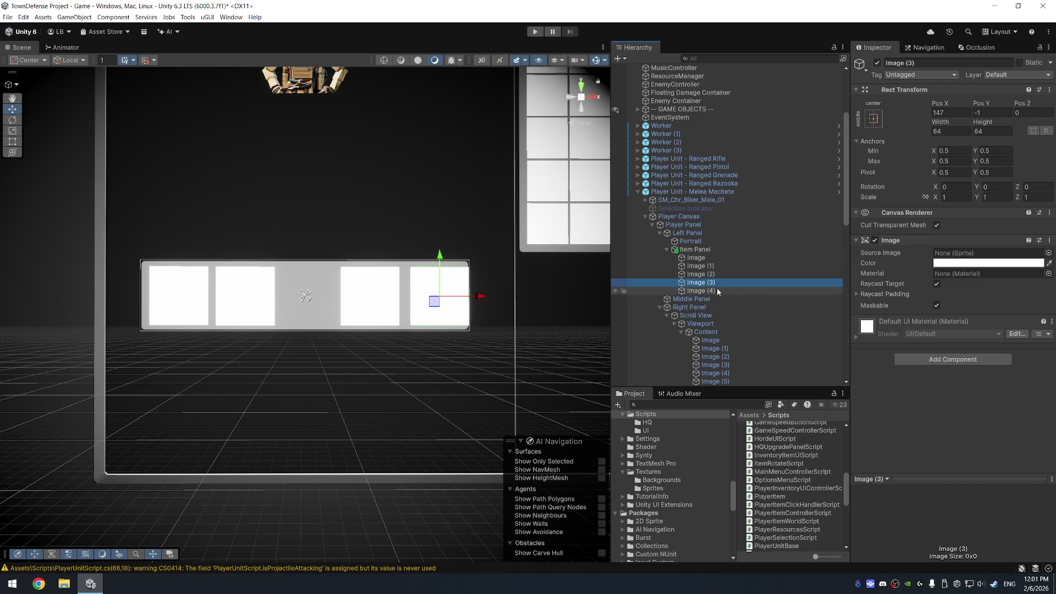
{"action": "left_click", "coordinate": [718, 291]}
{"action": "key", "text": "Delete"}
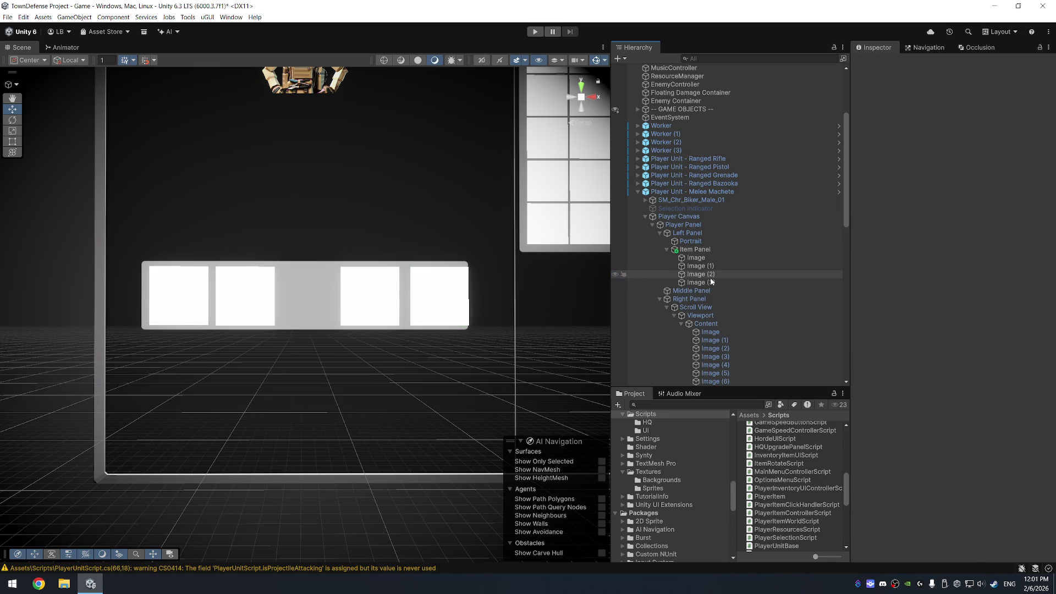
{"action": "left_click", "coordinate": [715, 282]}
Nudge Image (2) left and Image (1) right to even out the slot spacing
{"action": "left_click", "coordinate": [383, 304]}
{"action": "left_click_drag", "start_coordinate": [365, 302], "coordinate": [349, 305]}
{"action": "left_click", "coordinate": [696, 266]}
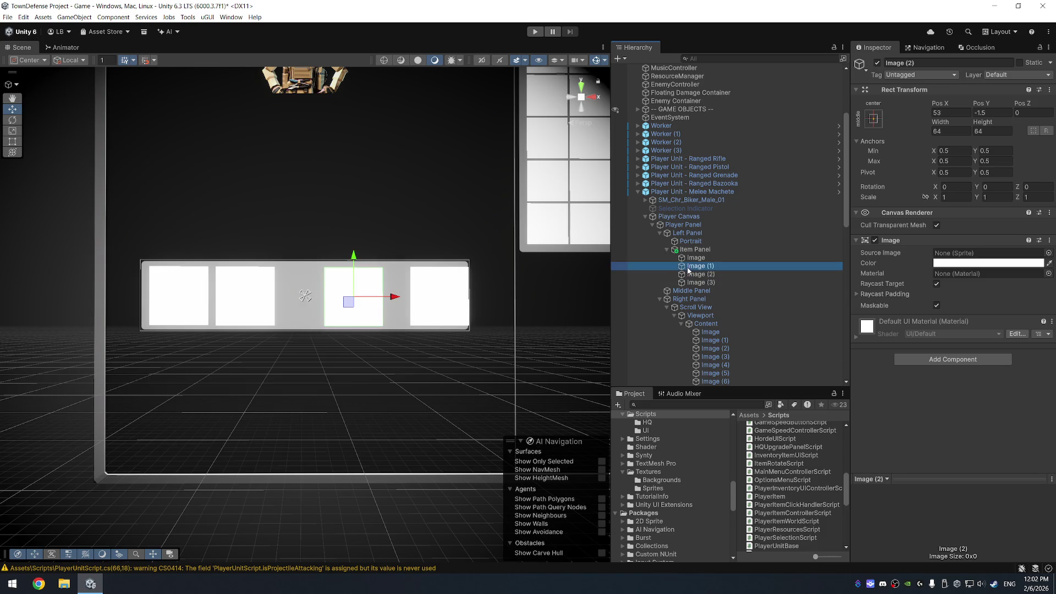
{"action": "left_click_drag", "start_coordinate": [252, 303], "coordinate": [269, 306]}
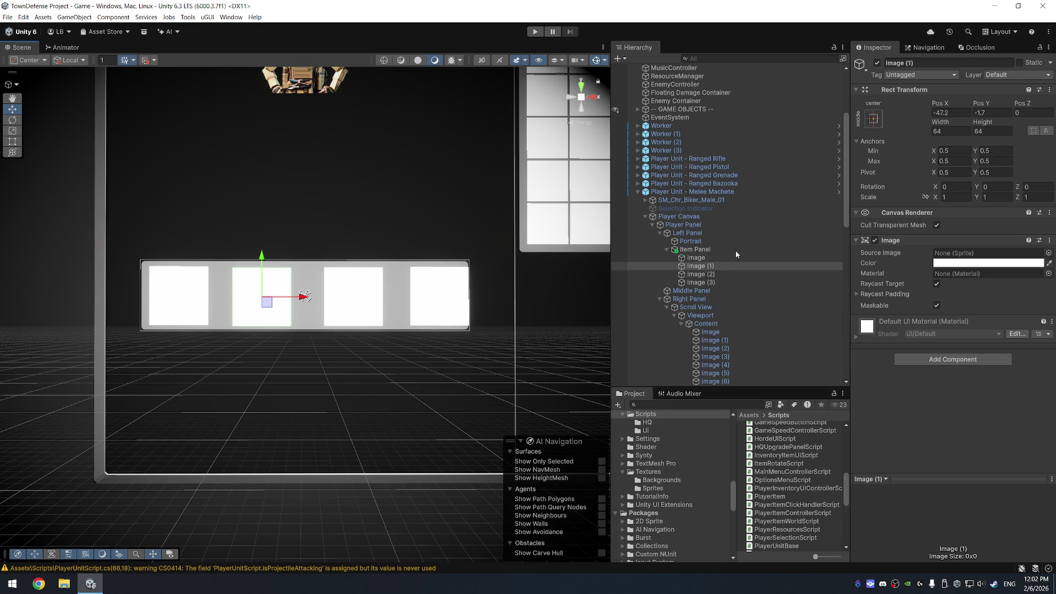
Apply the Item Panel's added slot images to the prefab
{"action": "right_click", "coordinate": [736, 250]}
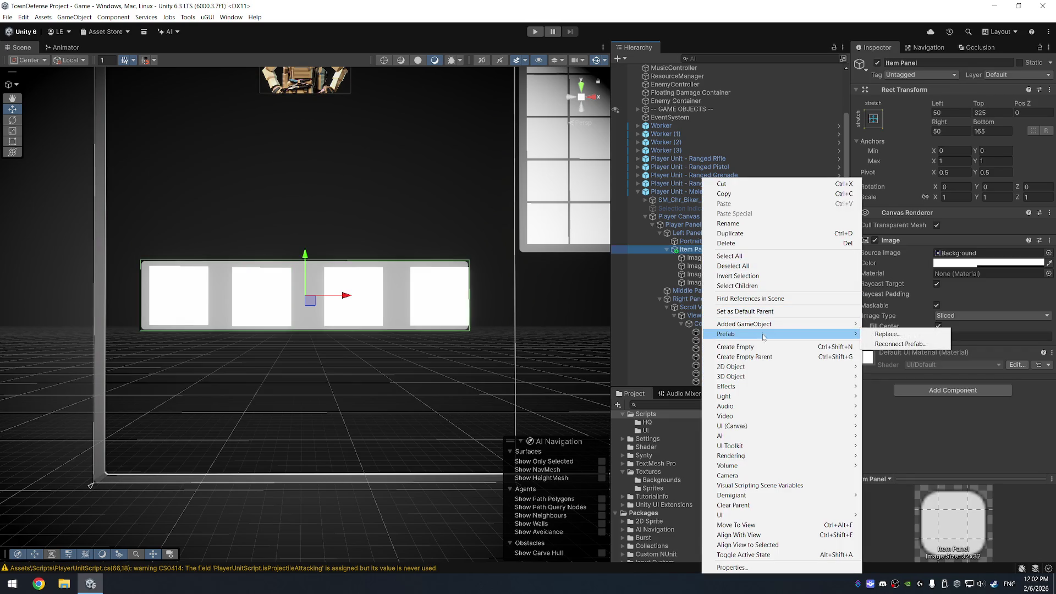
{"action": "mouse_move", "coordinate": [806, 325]}
{"action": "left_click", "coordinate": [891, 325]}
{"action": "scroll", "coordinate": [332, 255], "scroll_direction": "down", "scroll_amount": 5}
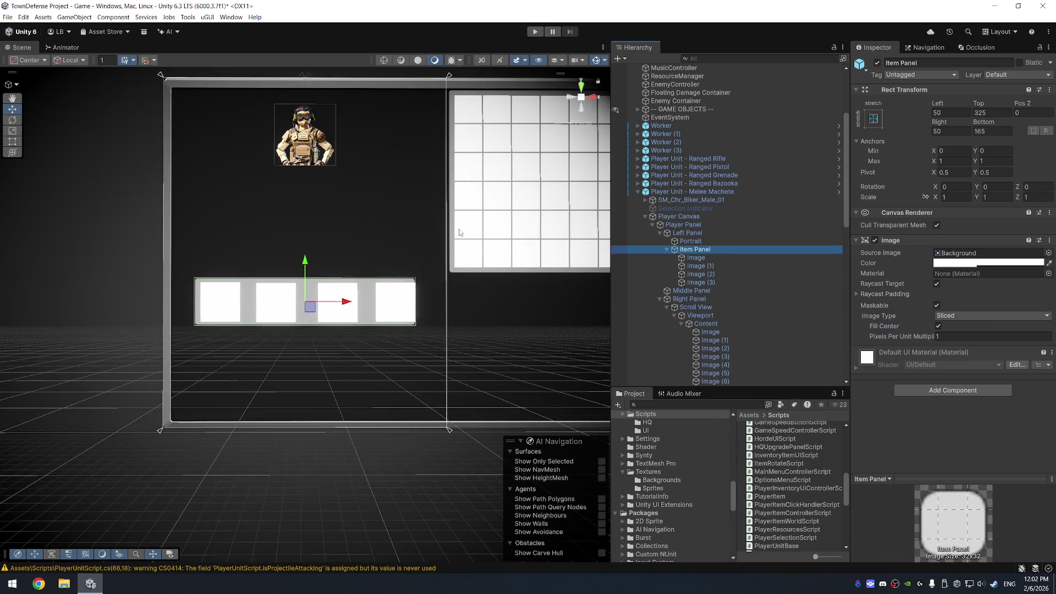
{"action": "scroll", "coordinate": [332, 255], "scroll_direction": "down", "scroll_amount": 2}
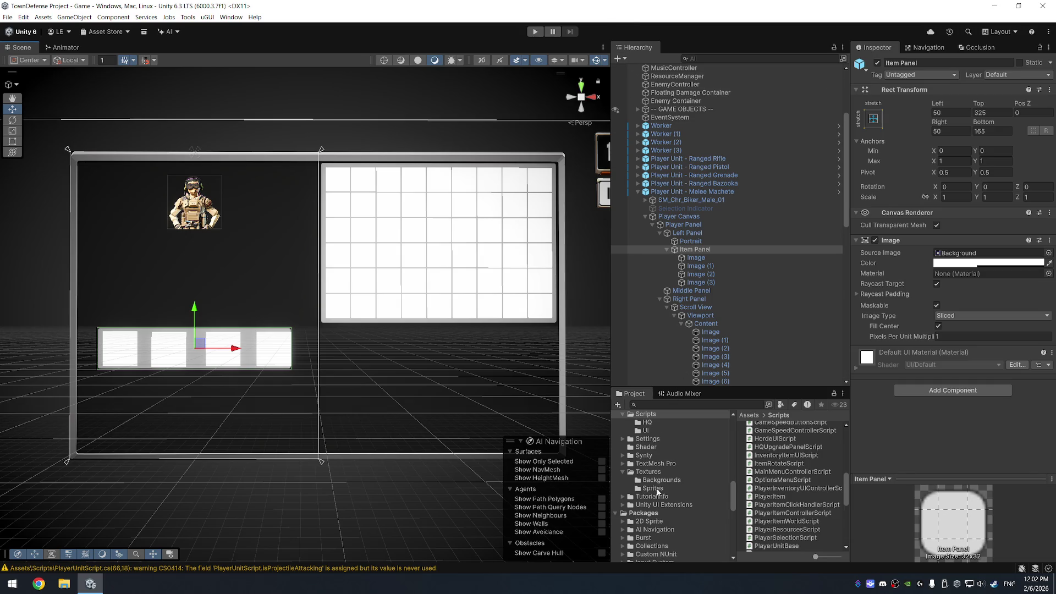
{"action": "scroll", "coordinate": [653, 493], "scroll_direction": "up", "scroll_amount": 5}
Open MainMenu from the Assets > Scenes folder in place of the Game scene and press Play
{"action": "left_click", "coordinate": [647, 513]}
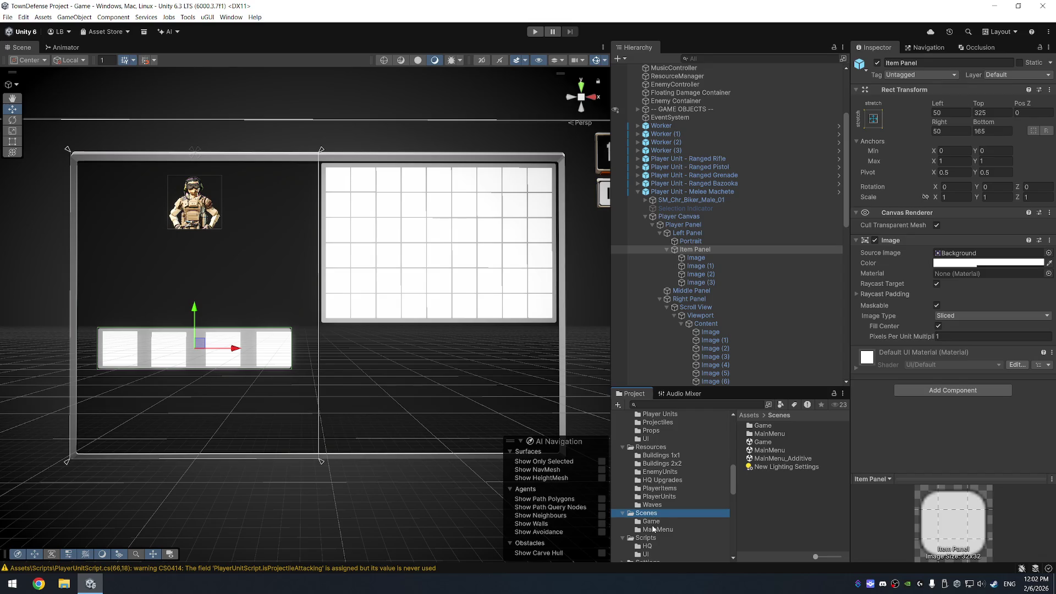
{"action": "left_click", "coordinate": [651, 521]}
{"action": "left_click", "coordinate": [655, 529]}
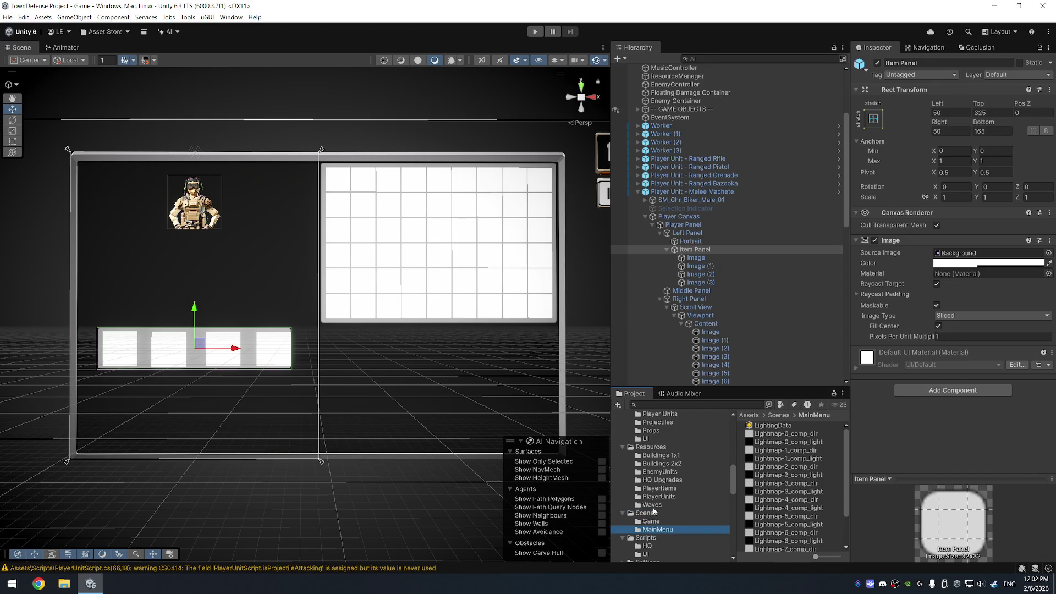
{"action": "left_click", "coordinate": [646, 512]}
{"action": "left_click", "coordinate": [748, 450]}
{"action": "double_click", "coordinate": [748, 450]}
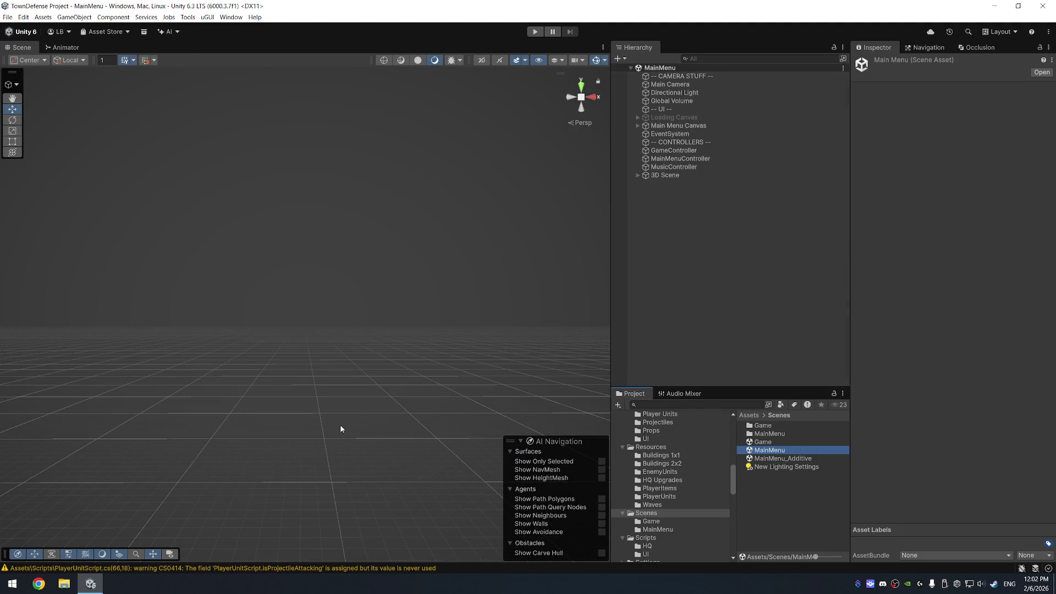
{"action": "left_click", "coordinate": [534, 32]}
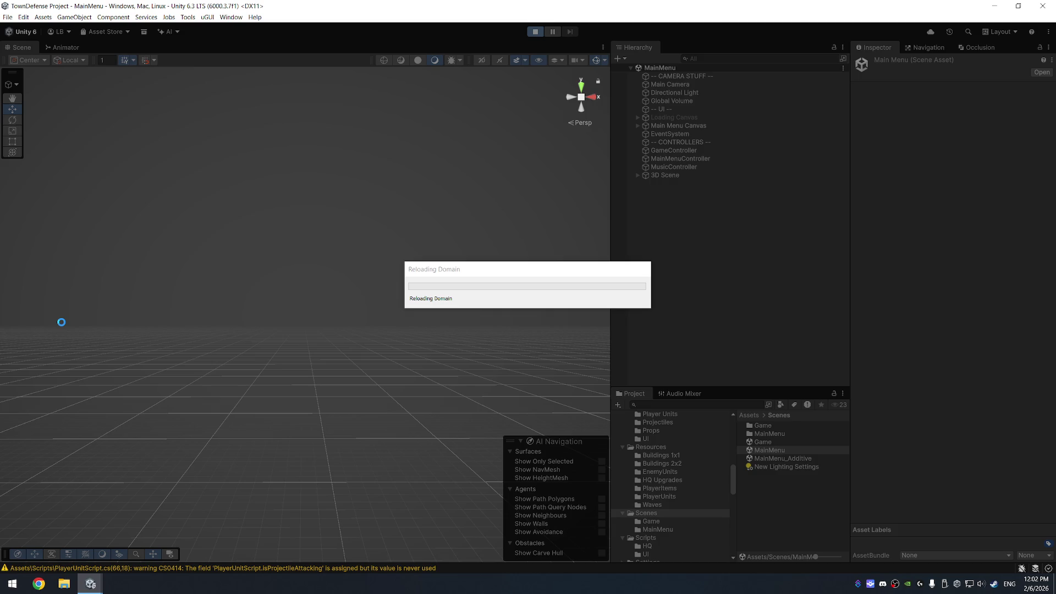
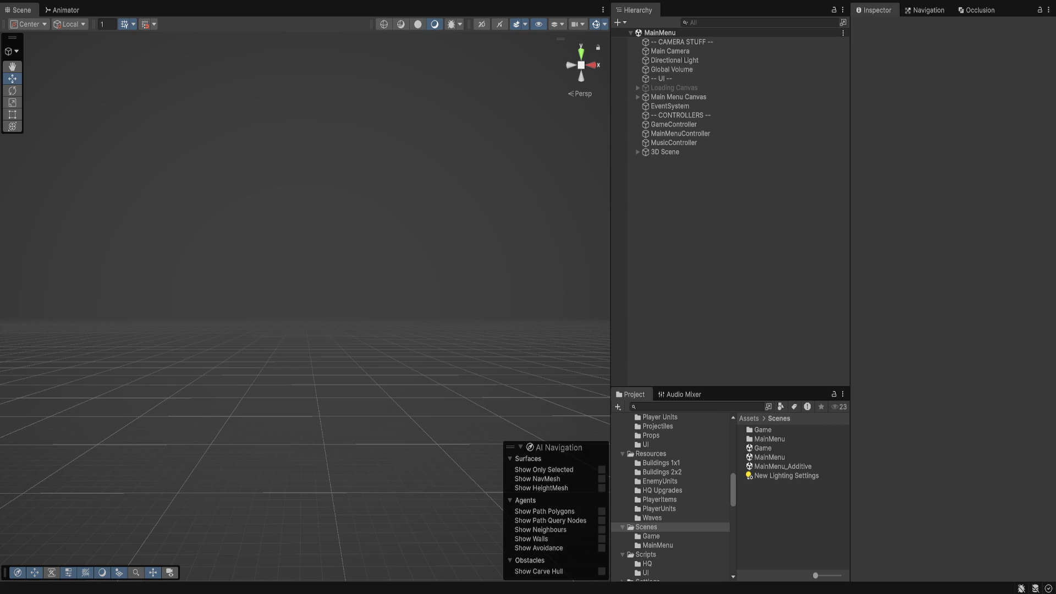
Open the Game scene from the Scenes folder
{"action": "left_click", "coordinate": [660, 462]}
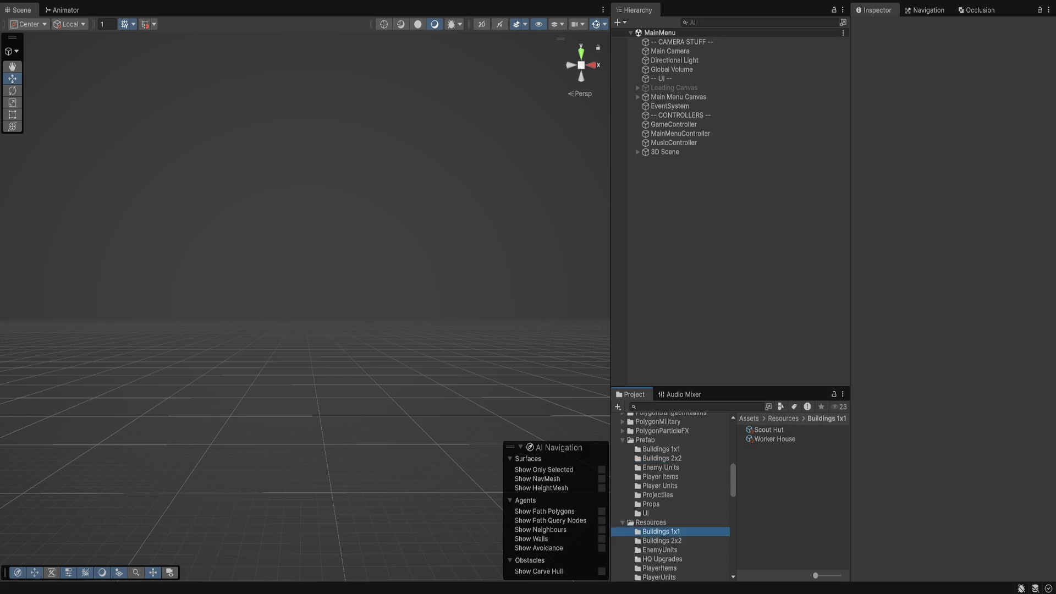
{"action": "scroll", "coordinate": [671, 495], "scroll_direction": "down", "scroll_amount": 3}
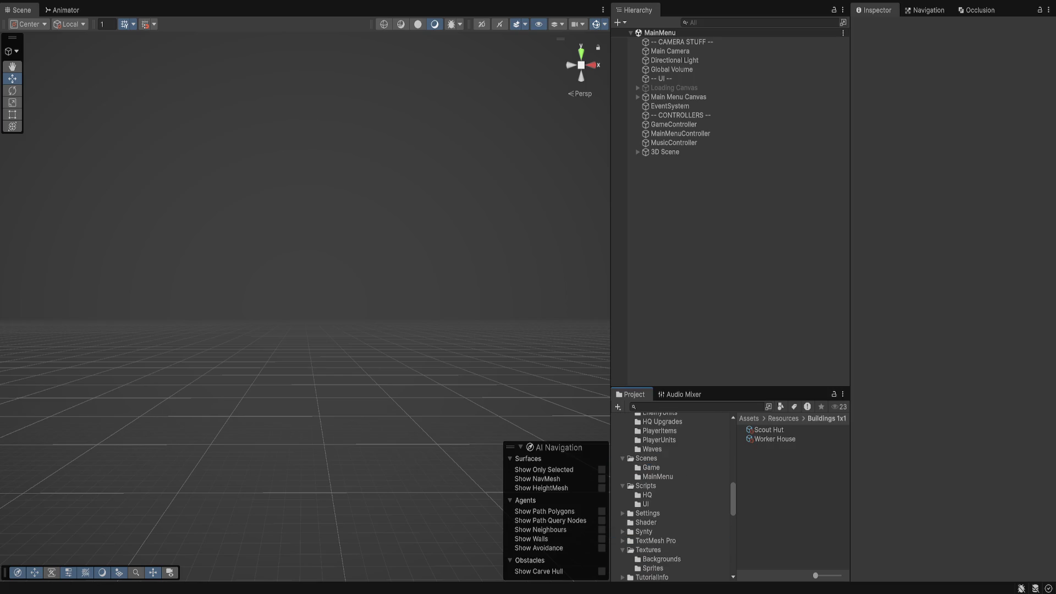
{"action": "left_click", "coordinate": [646, 458]}
{"action": "left_click", "coordinate": [763, 448]}
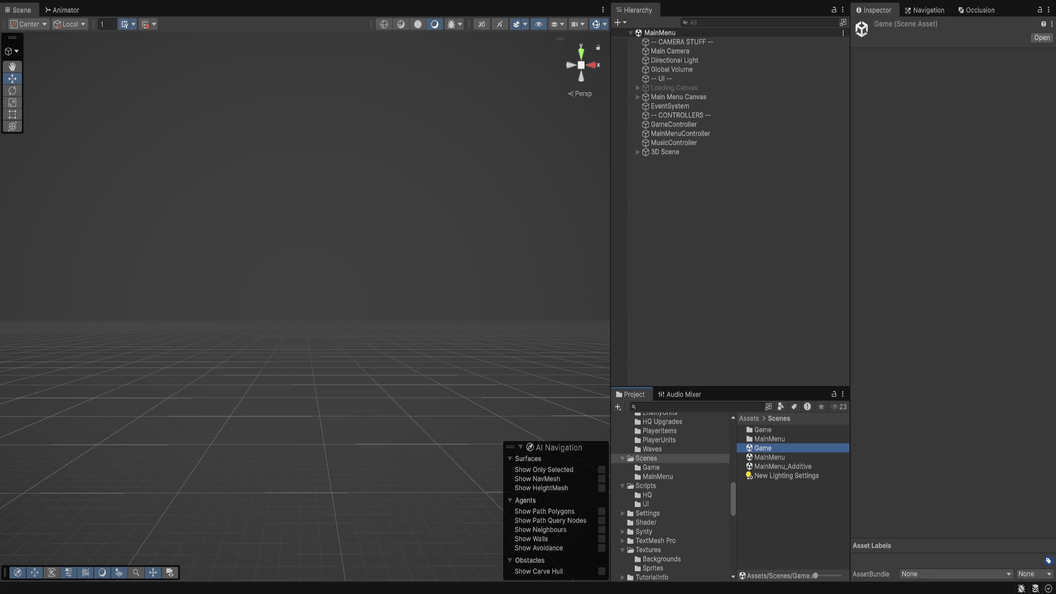
{"action": "double_click", "coordinate": [763, 448]}
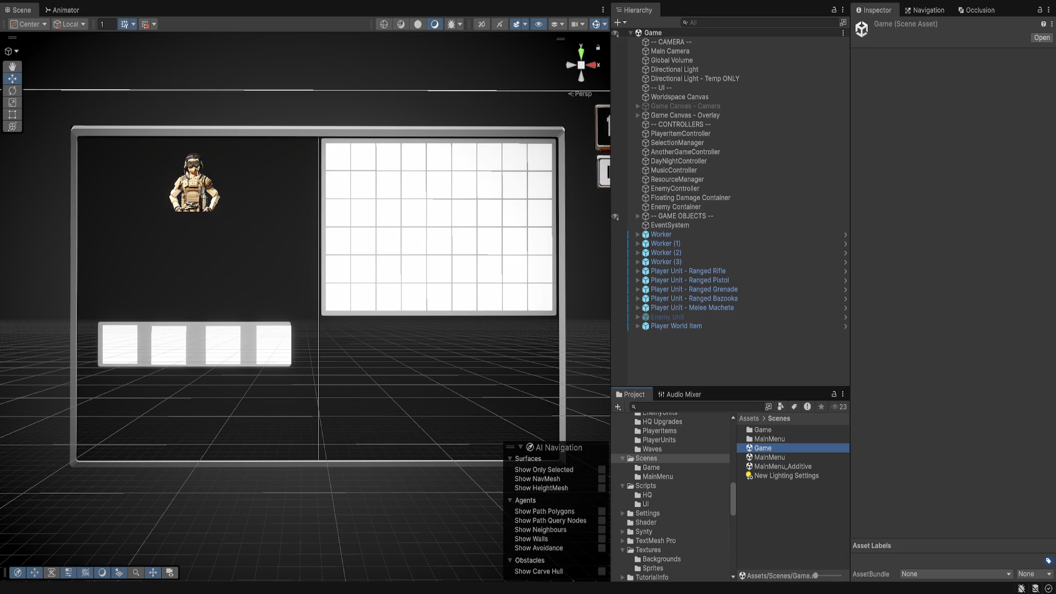
Nudge the fourth slot, Image (3), slightly left, then give all four slot images the Equipment Slot UI Script
{"action": "left_click", "coordinate": [682, 115]}
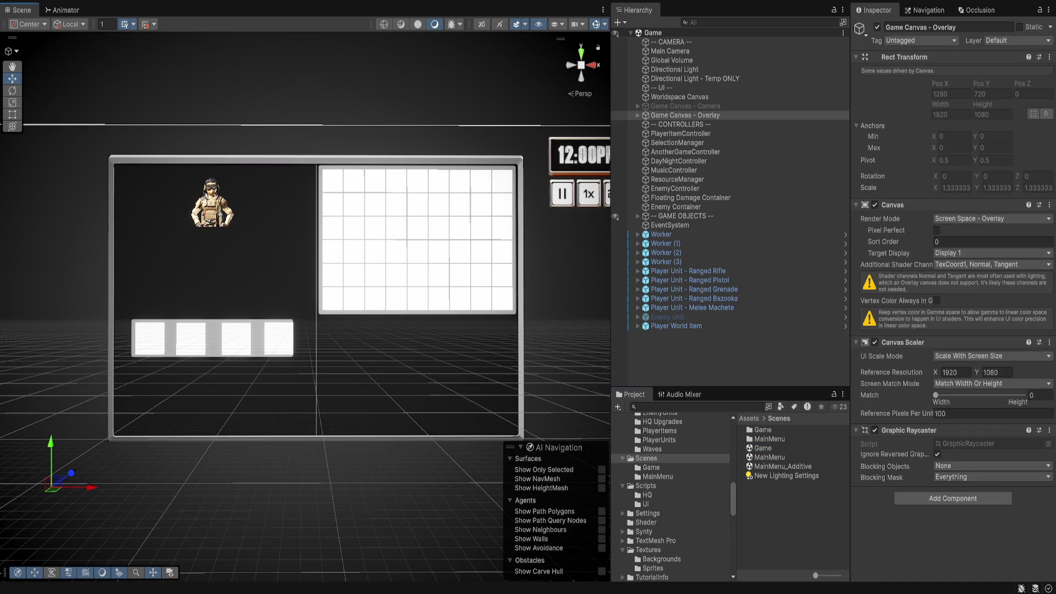
{"action": "left_click", "coordinate": [692, 308]}
{"action": "left_click", "coordinate": [279, 337]}
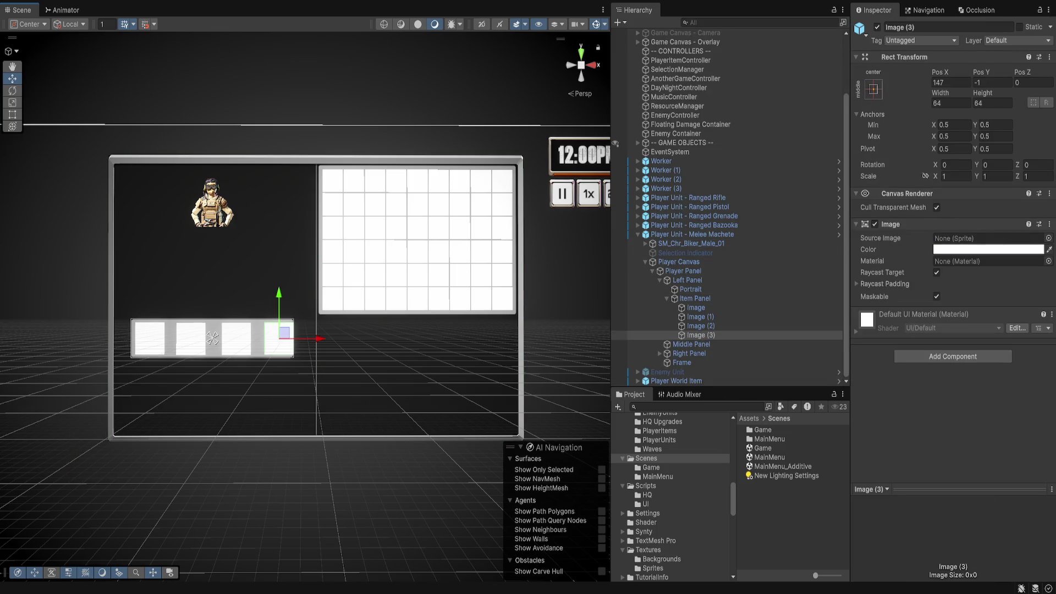
{"action": "key", "text": "f"}
{"action": "scroll", "coordinate": [254, 323], "scroll_direction": "down", "scroll_amount": 6}
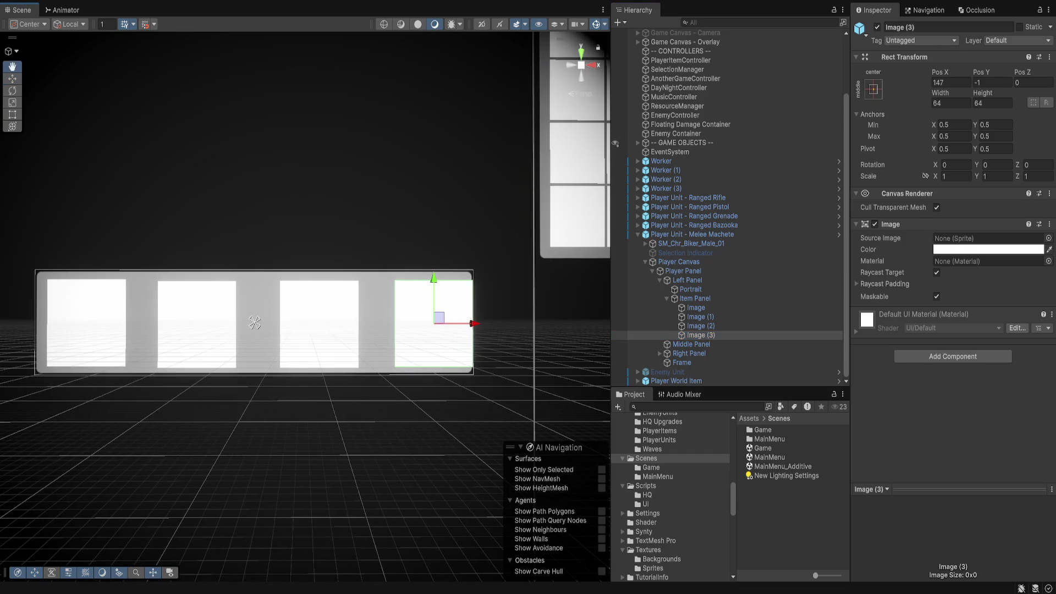
{"action": "left_click_drag", "start_coordinate": [472, 323], "coordinate": [462, 323]}
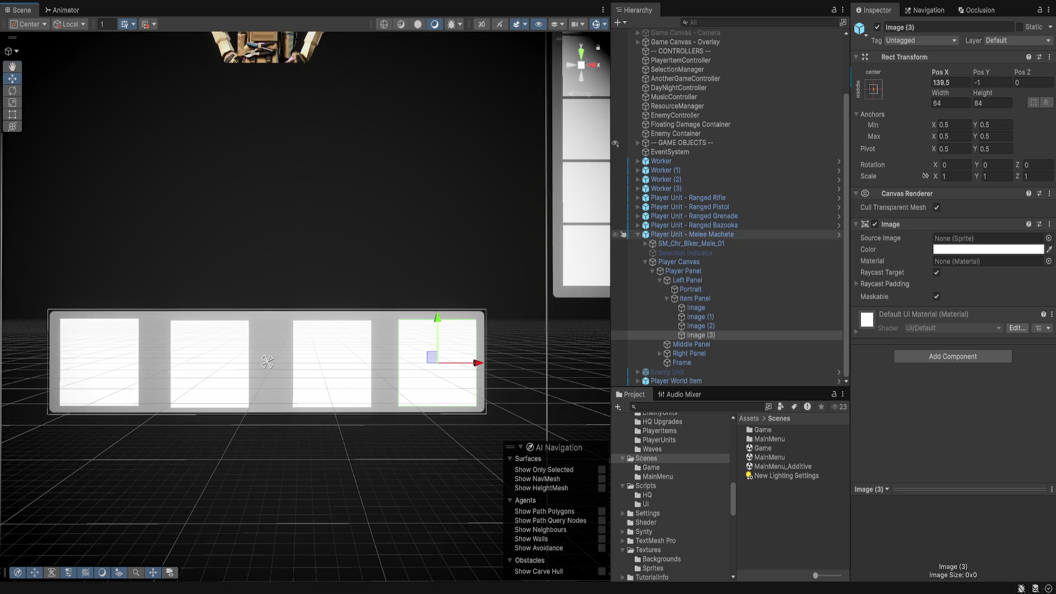
{"action": "left_click", "coordinate": [695, 307], "text": "shift"}
{"action": "left_click", "coordinate": [275, 358]}
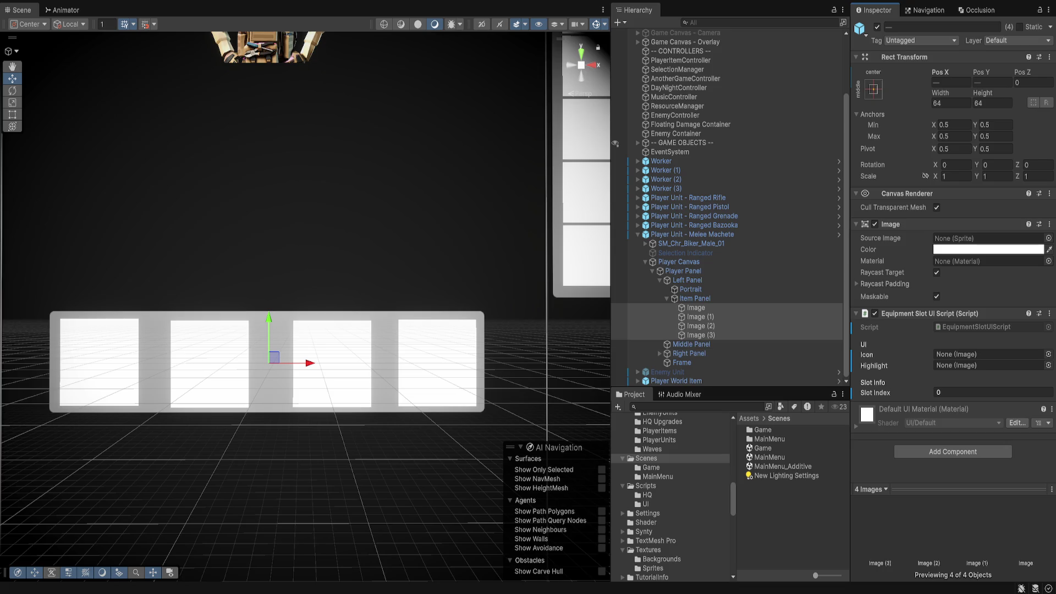
Set the fourth slot, Image (3), to slot index 3
{"action": "left_click", "coordinate": [697, 325]}
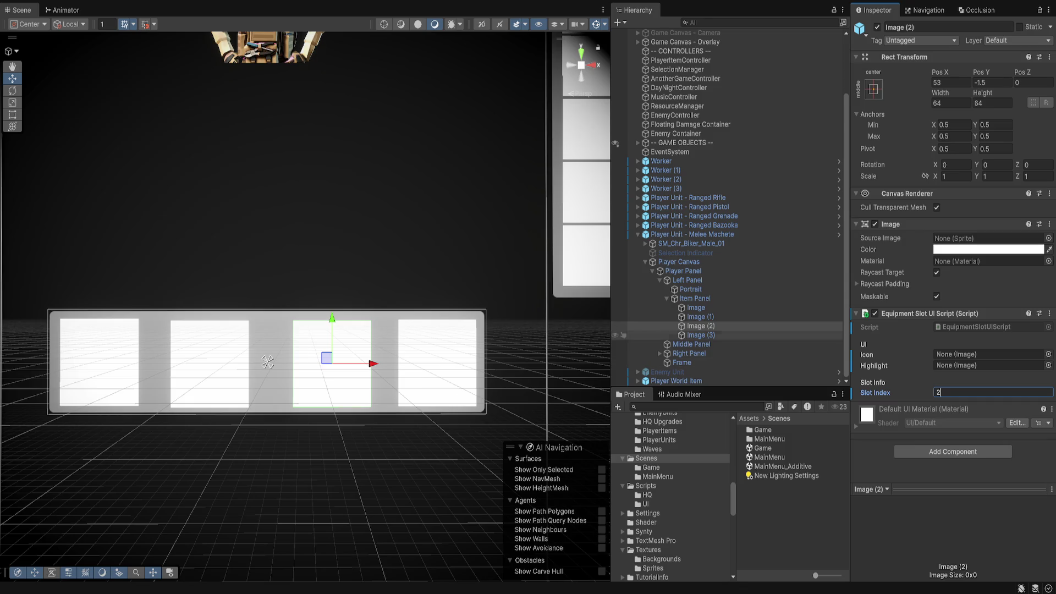
{"action": "left_click", "coordinate": [701, 335]}
{"action": "left_click", "coordinate": [990, 392]}
{"action": "type", "text": "3"}
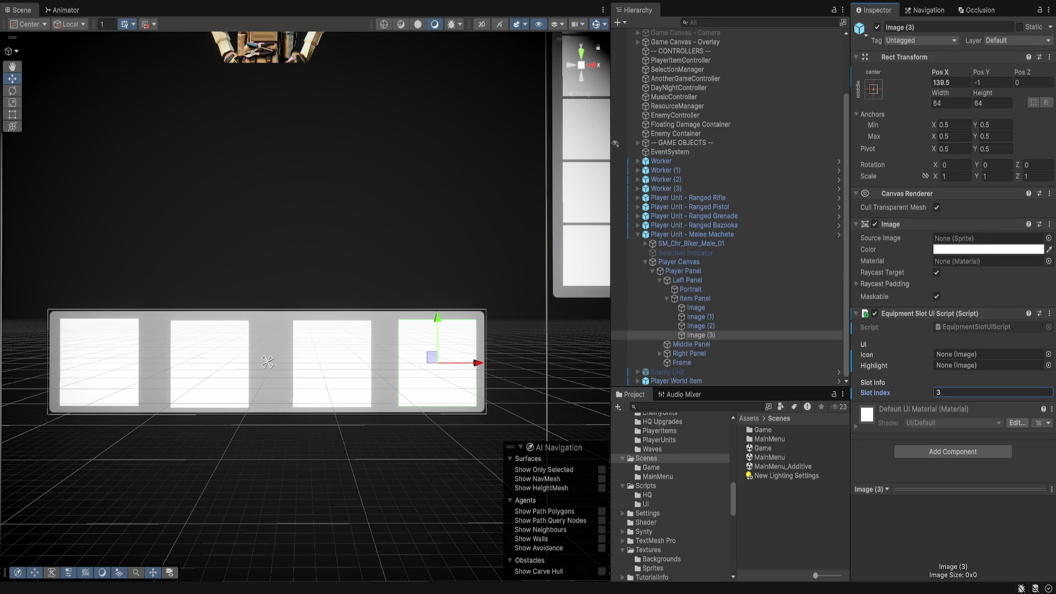
Assign each of the four slot images as its own Icon in the Equipment Slot UI Script
{"action": "left_click", "coordinate": [700, 317]}
{"action": "left_click", "coordinate": [696, 308]}
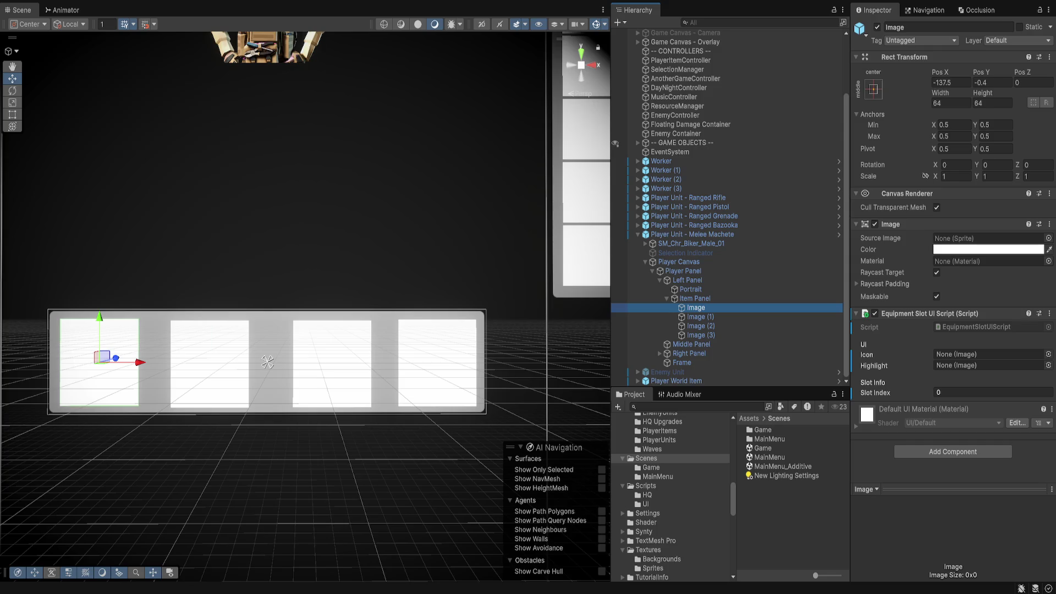
{"action": "left_click_drag", "start_coordinate": [695, 308], "coordinate": [984, 354]}
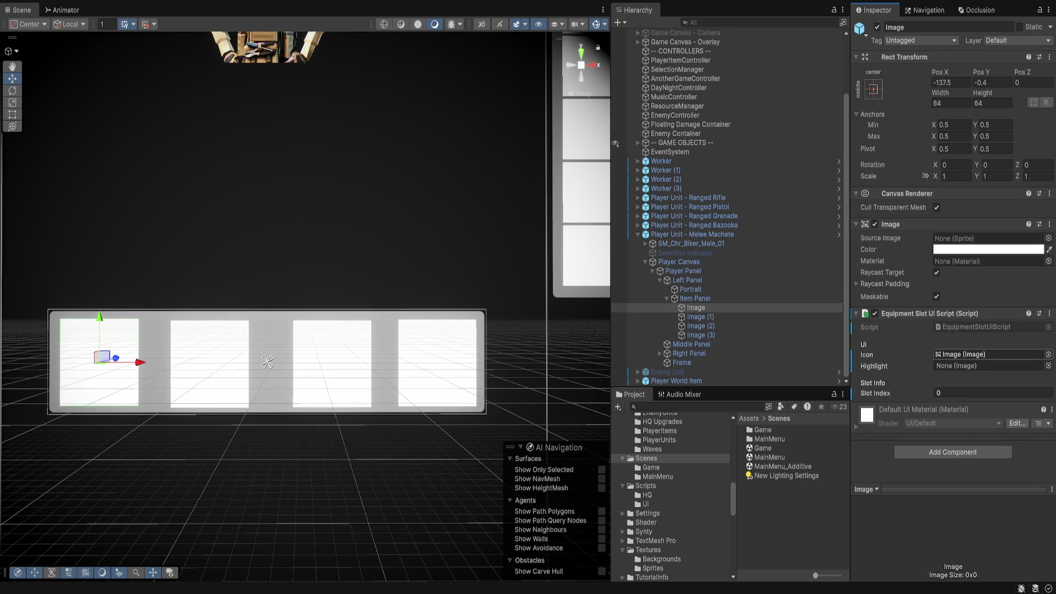
{"action": "left_click", "coordinate": [700, 316]}
{"action": "left_click_drag", "start_coordinate": [699, 317], "coordinate": [984, 354]}
{"action": "left_click", "coordinate": [700, 326]}
{"action": "left_click_drag", "start_coordinate": [700, 326], "coordinate": [985, 365]}
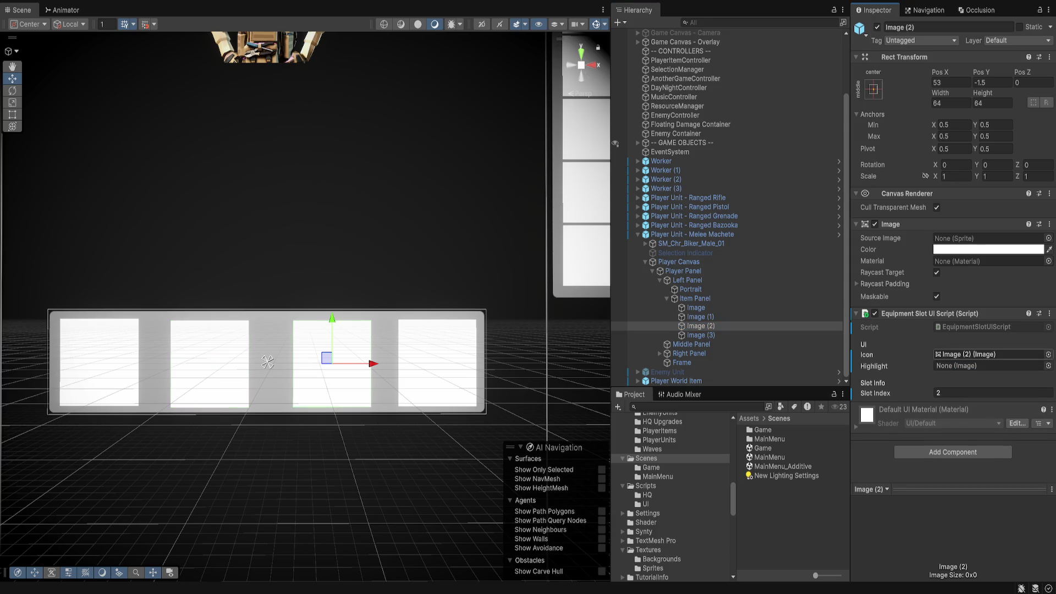
{"action": "left_click", "coordinate": [700, 335]}
{"action": "left_click_drag", "start_coordinate": [700, 335], "coordinate": [985, 355]}
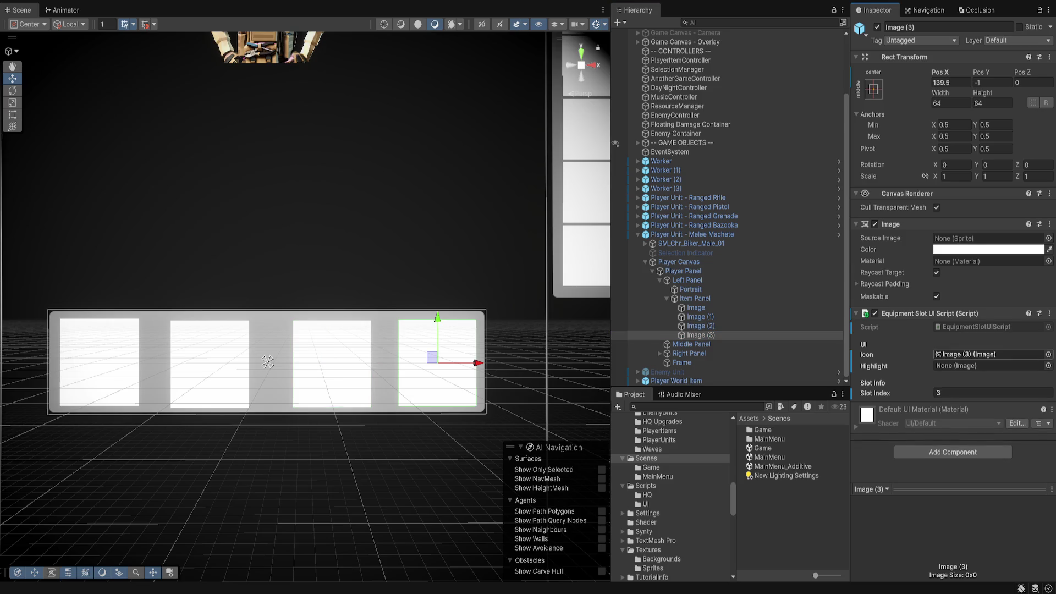
{"action": "left_click", "coordinate": [696, 308]}
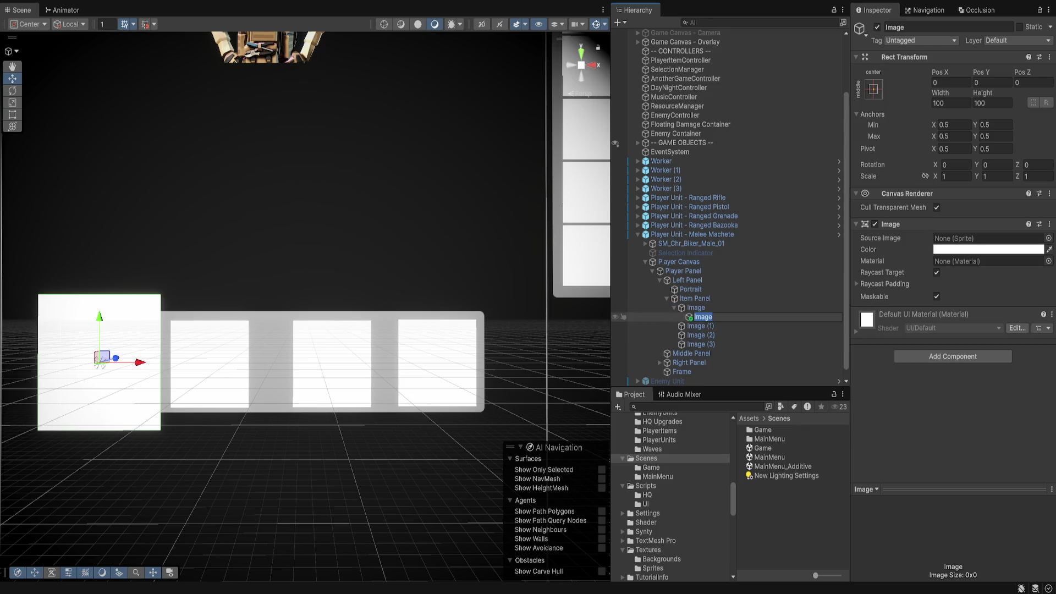
Name the child image 'Hightlight Effect', stretch it to fill the slot, and give it the FX_Glow material
{"action": "type", "text": "Hightl"}
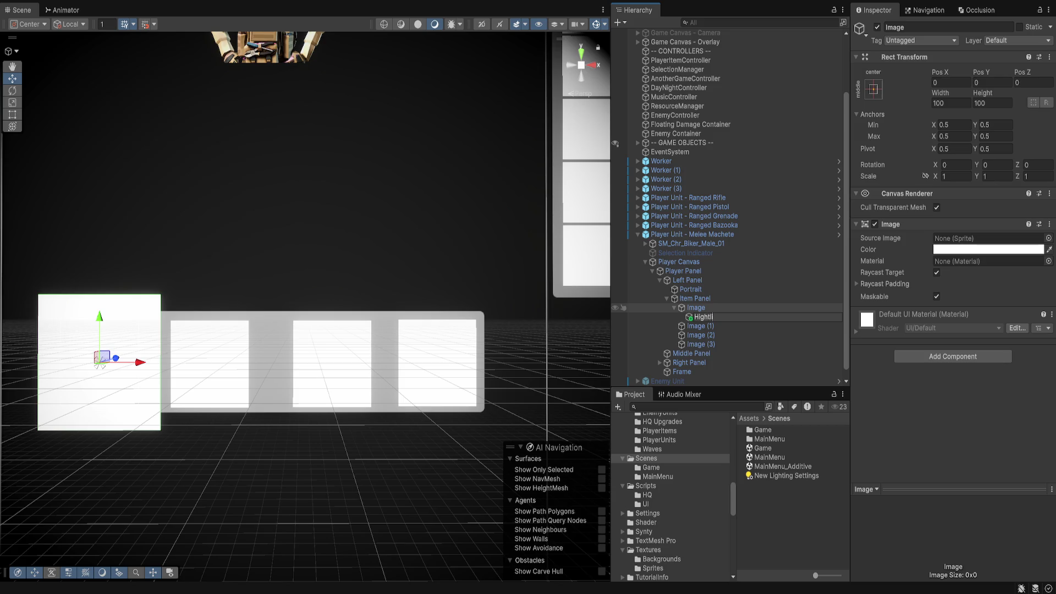
{"action": "type", "text": "ight Effect"}
{"action": "key", "text": "Return"}
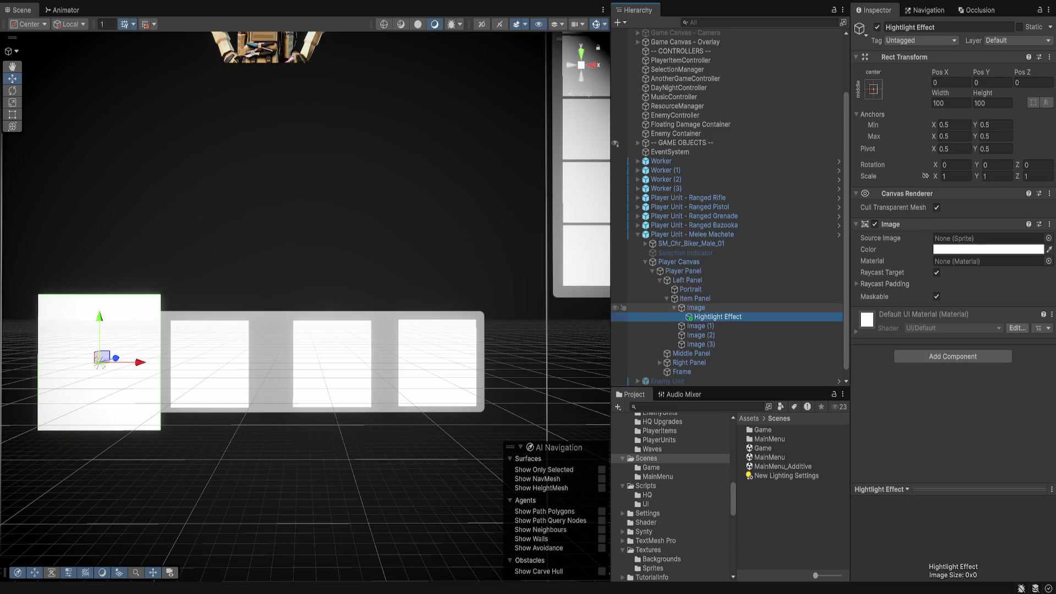
{"action": "left_click", "coordinate": [99, 362]}
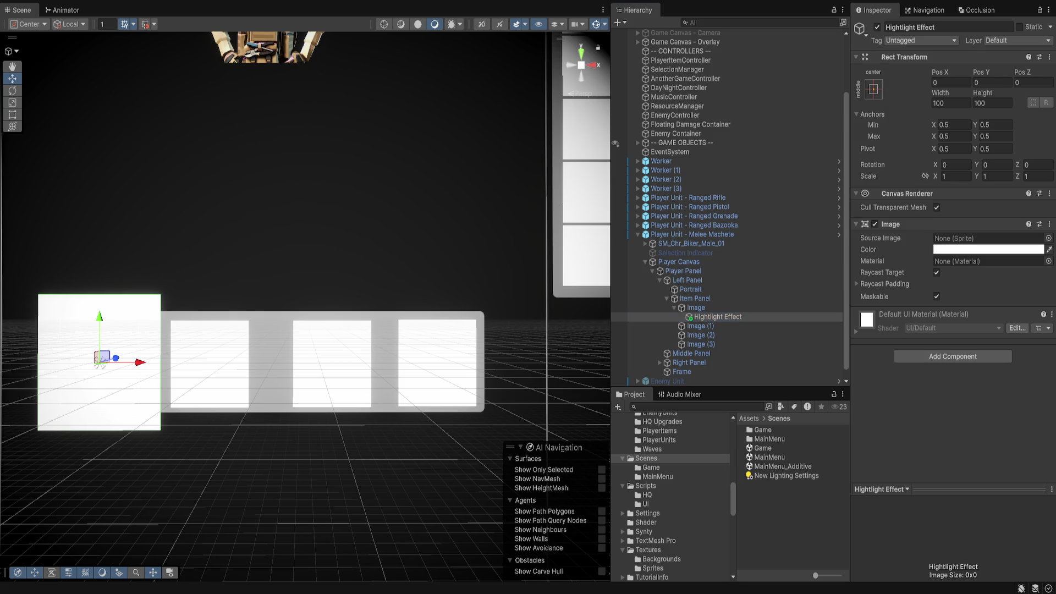
{"action": "left_click", "coordinate": [873, 89]}
{"action": "left_click", "coordinate": [823, 230], "text": "alt"}
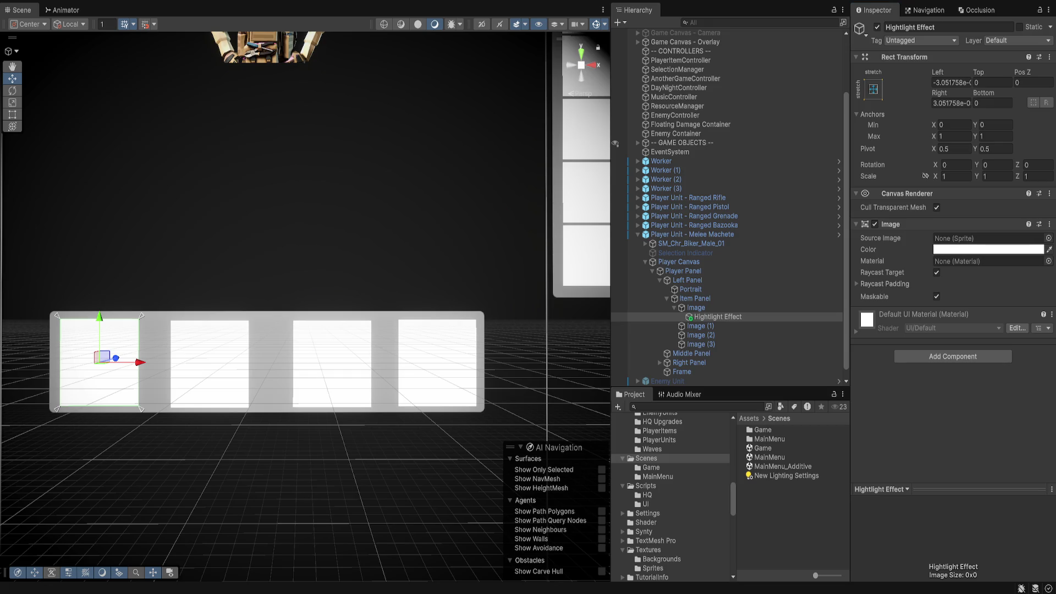
{"action": "key", "text": "ctrl+v"}
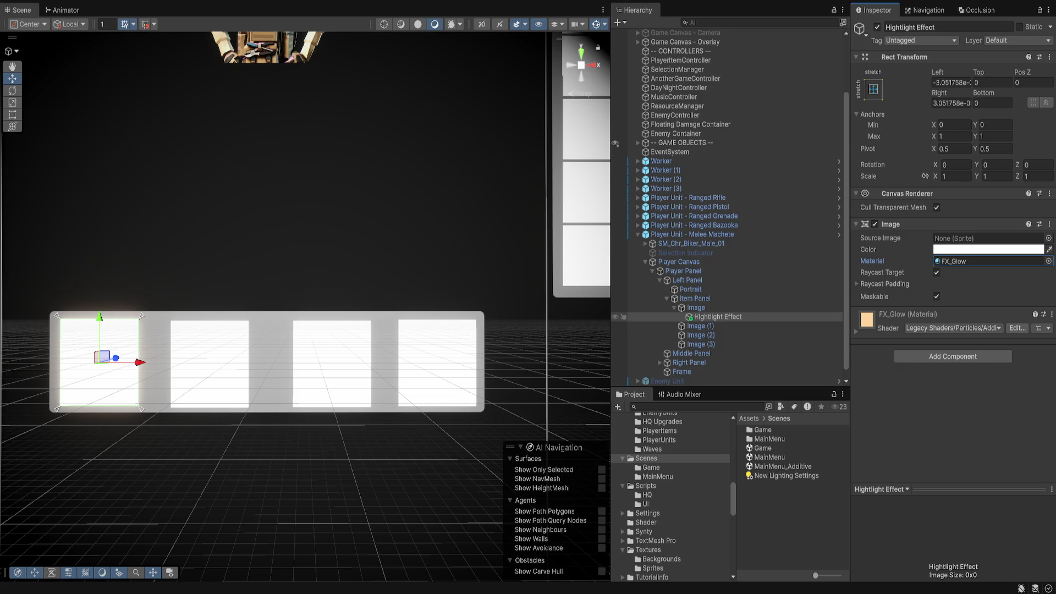
{"action": "left_click", "coordinate": [695, 325]}
Paste copies of the Hightlight Effect into the other three slot images
{"action": "left_click", "coordinate": [701, 344], "text": "shift"}
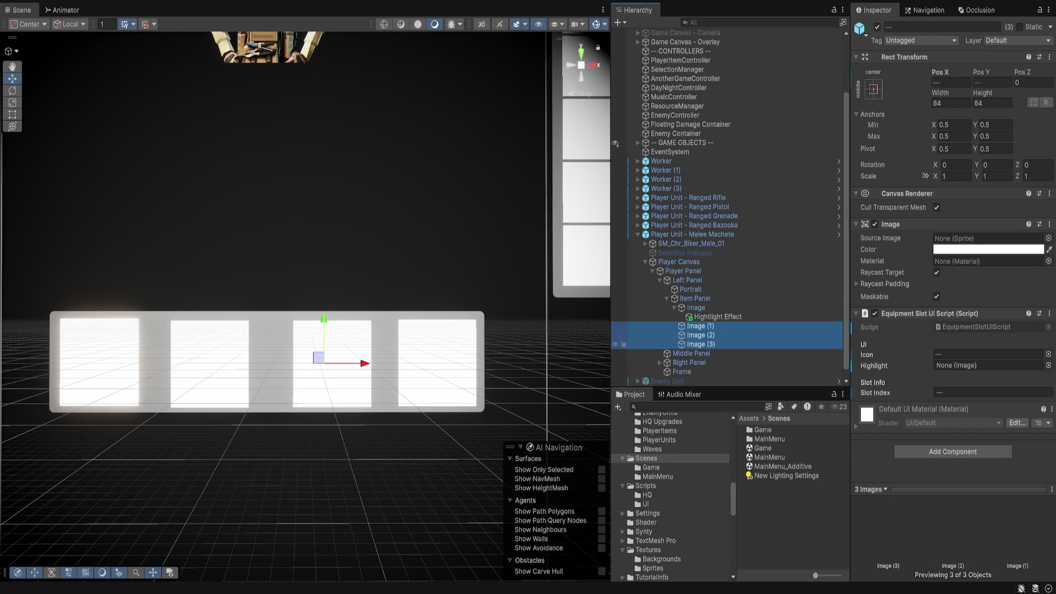
{"action": "key", "text": "ctrl+v"}
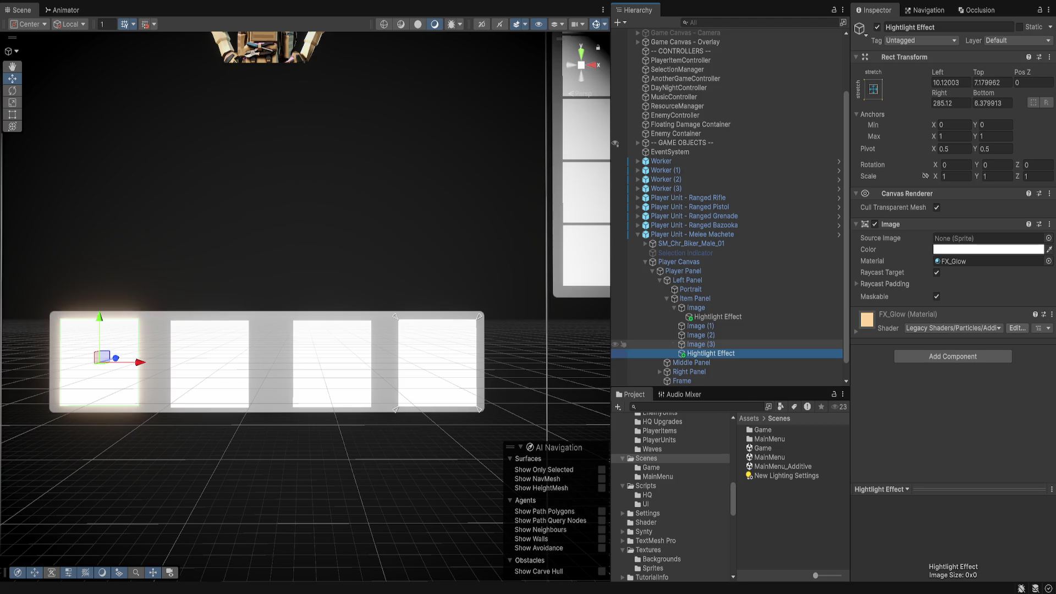
{"action": "left_click", "coordinate": [268, 362]}
{"action": "key", "text": "ctrl+shift+v"}
{"action": "left_click_drag", "start_coordinate": [711, 344], "coordinate": [701, 335]}
{"action": "left_click", "coordinate": [674, 307]}
{"action": "left_click", "coordinate": [695, 308]}
{"action": "left_click", "coordinate": [696, 335], "text": "shift"}
{"action": "key", "text": "Right"}
{"action": "scroll", "coordinate": [715, 308], "scroll_direction": "down", "scroll_amount": 1}
Set the Rect Transform offsets of the first and second highlights to 0
{"action": "left_click", "coordinate": [718, 280]}
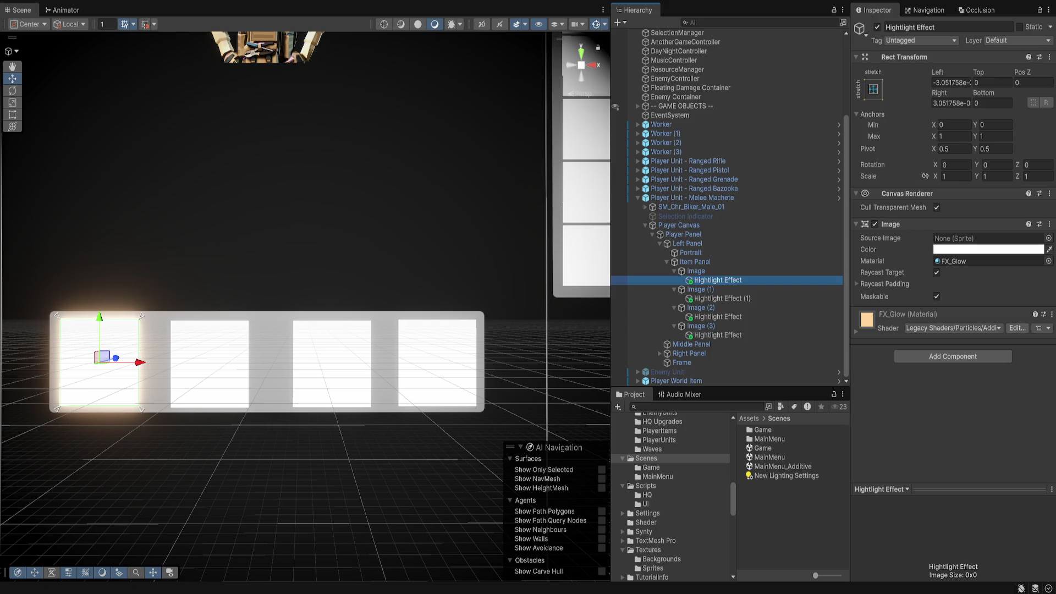
{"action": "left_click", "coordinate": [951, 81]}
{"action": "type", "text": "0"}
{"action": "left_click", "coordinate": [950, 103]}
{"action": "type", "text": "0"}
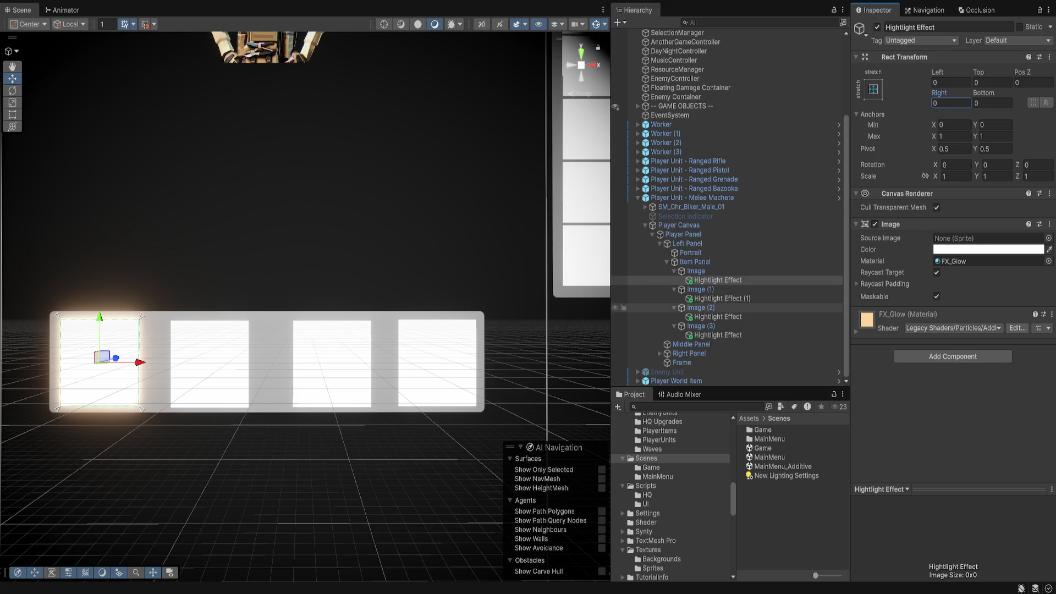
{"action": "left_click", "coordinate": [721, 298]}
{"action": "left_click", "coordinate": [951, 82]}
{"action": "type", "text": "0"}
{"action": "left_click", "coordinate": [992, 82]}
{"action": "type", "text": "0"}
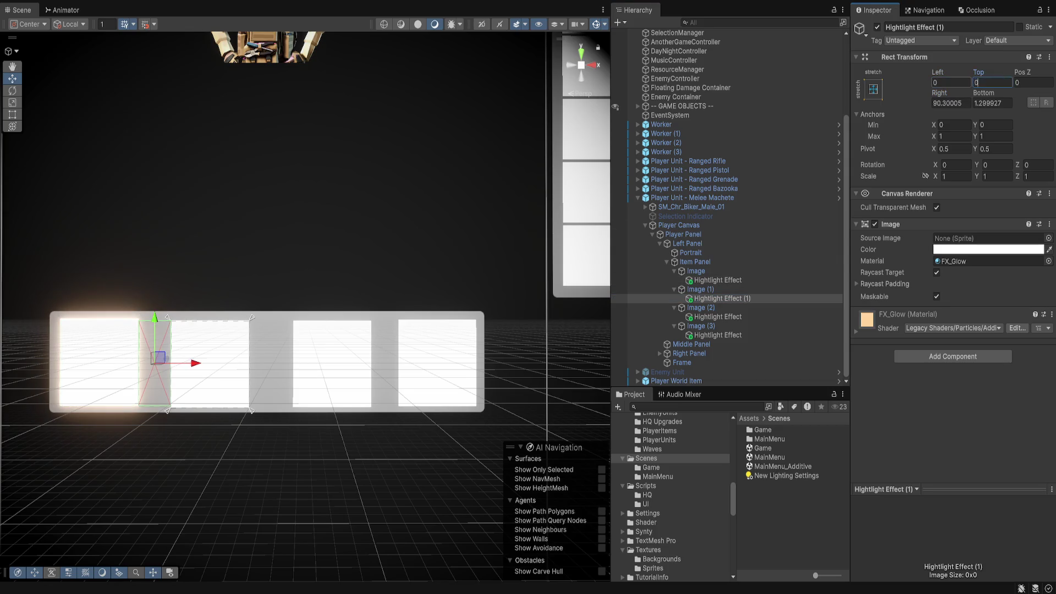
{"action": "left_click", "coordinate": [951, 102]}
{"action": "type", "text": "0"}
{"action": "left_click", "coordinate": [992, 103]}
{"action": "type", "text": "0"}
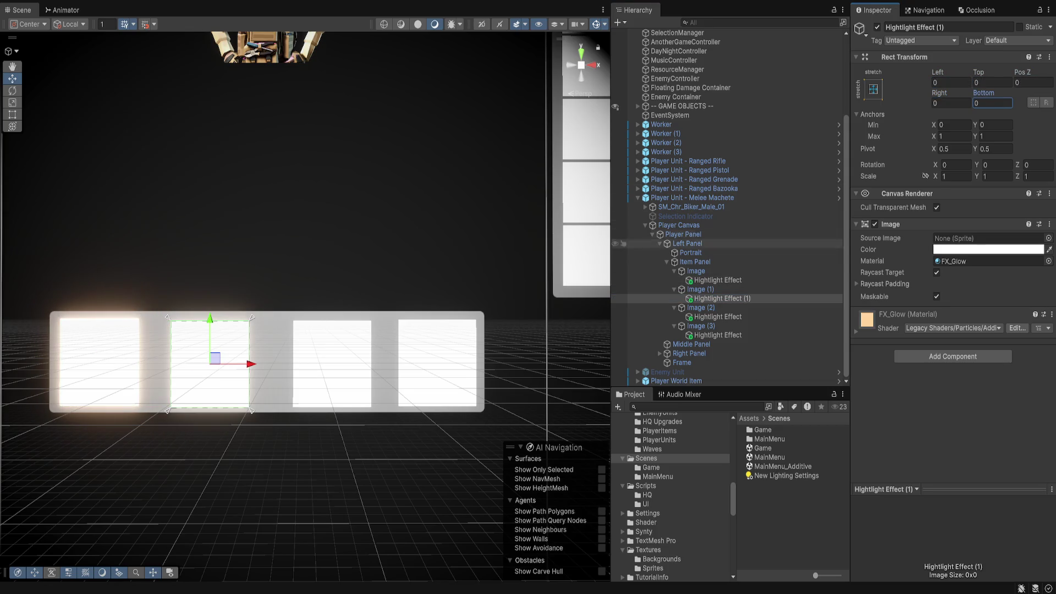
Set the third and fourth highlights' offsets to 0 so they fill their slots
{"action": "left_click", "coordinate": [717, 317]}
{"action": "left_click", "coordinate": [951, 82]}
{"action": "type", "text": "0"}
{"action": "left_click", "coordinate": [992, 82]}
{"action": "type", "text": "0"}
{"action": "left_click", "coordinate": [951, 103]}
{"action": "type", "text": "0"}
{"action": "left_click", "coordinate": [992, 102]}
{"action": "type", "text": "0"}
{"action": "left_click", "coordinate": [717, 334]}
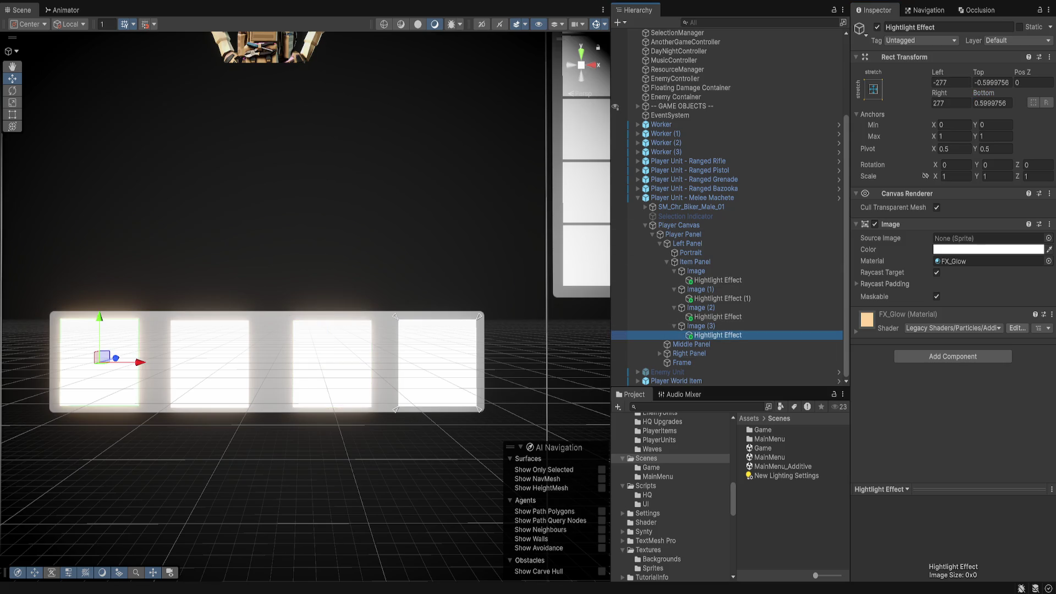
{"action": "left_click", "coordinate": [1033, 82]}
{"action": "key", "text": "Tab"}
{"action": "type", "text": "0"}
{"action": "key", "text": "Tab"}
{"action": "type", "text": "0"}
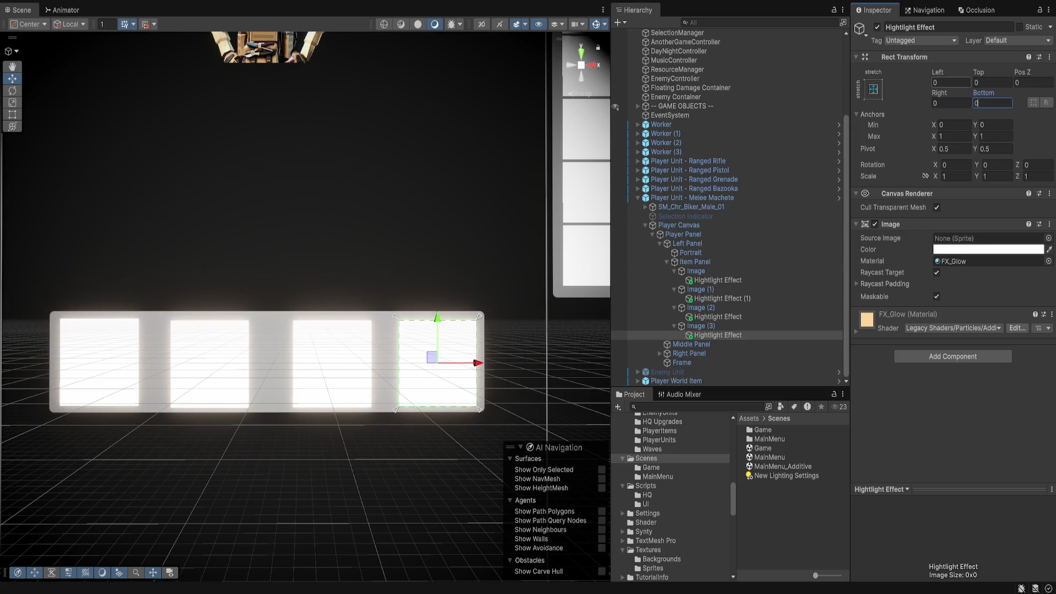
{"action": "left_click", "coordinate": [624, 271]}
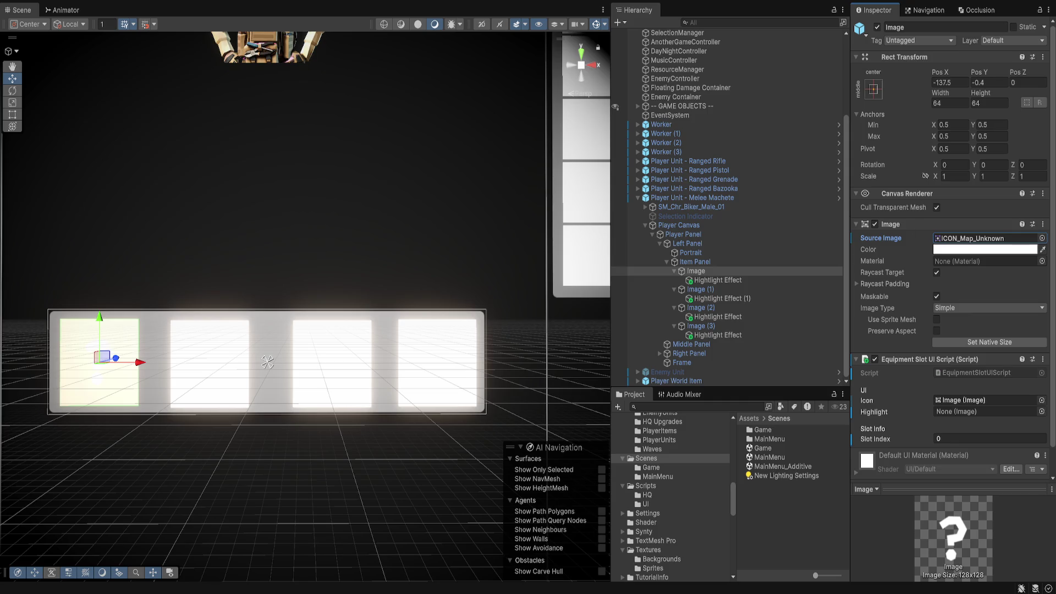
Apply the ICON_Map_Unknown icon to the remaining slot images
{"action": "left_click", "coordinate": [696, 289]}
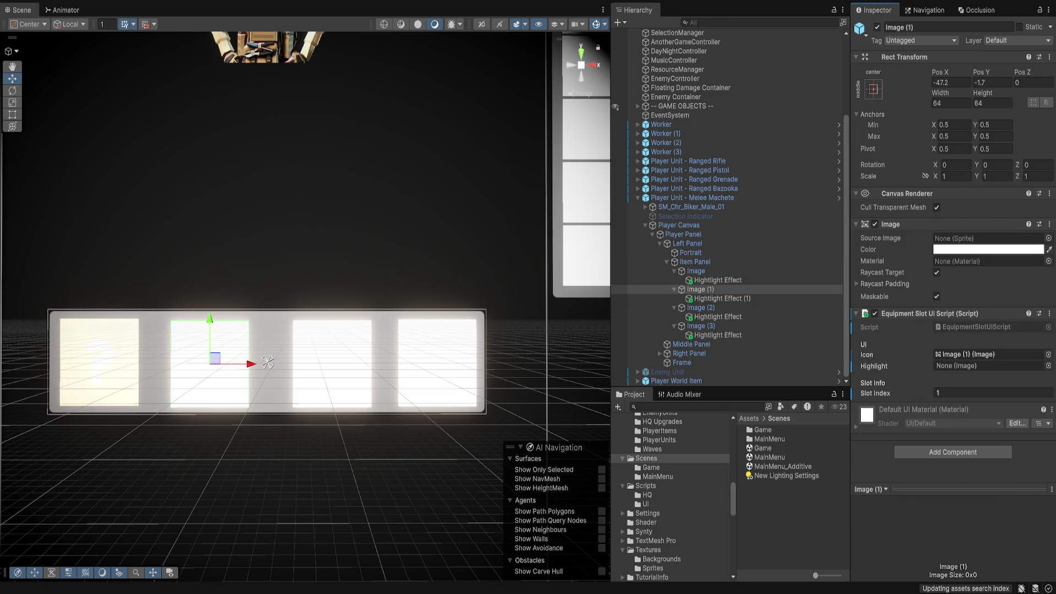
{"action": "left_click", "coordinate": [696, 325]}
{"action": "left_click", "coordinate": [696, 308], "text": "ctrl"}
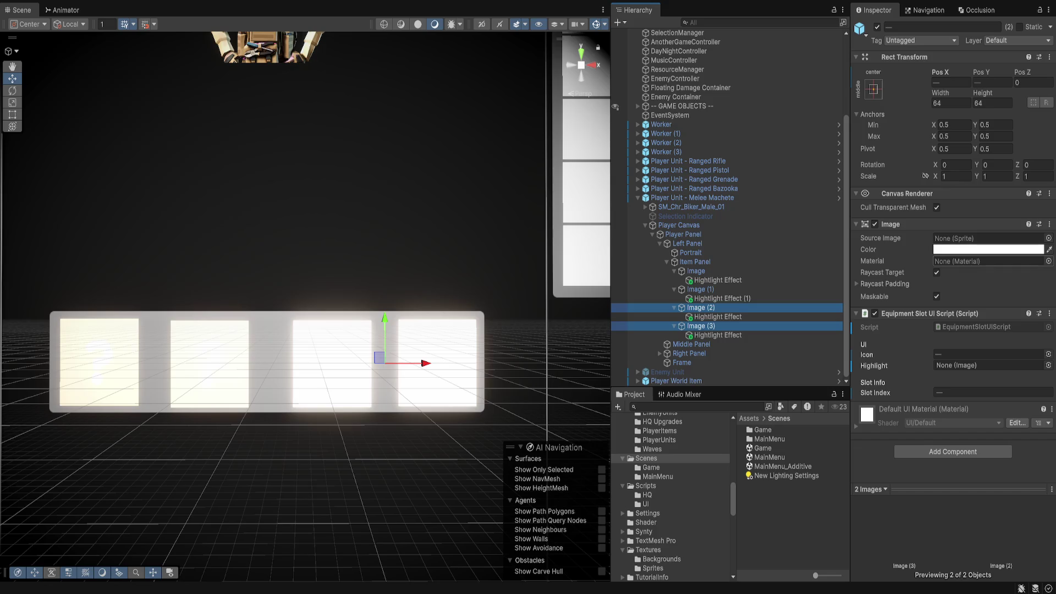
{"action": "key", "text": "Return"}
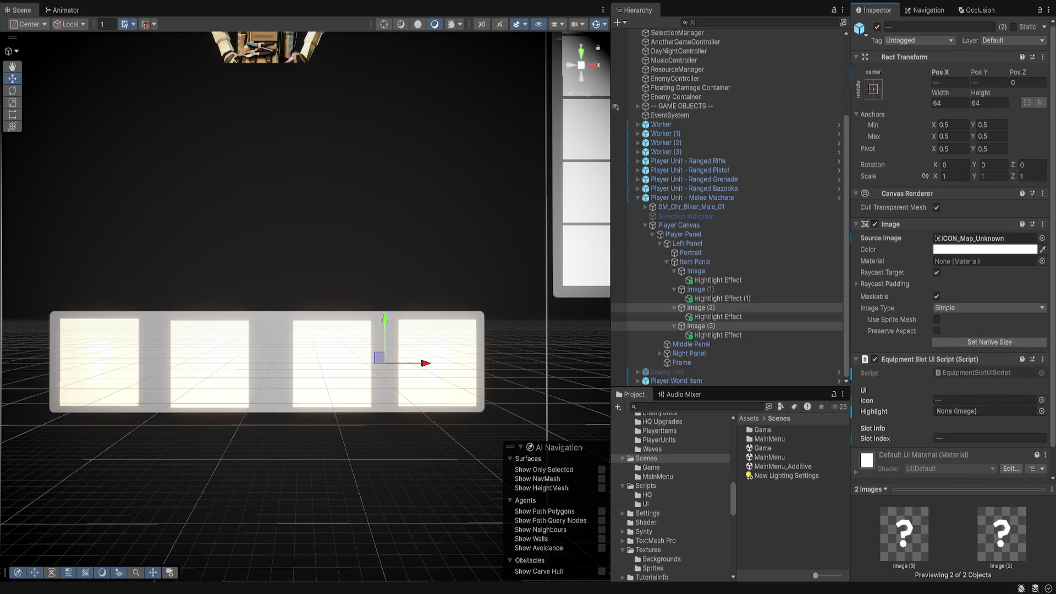
{"action": "left_click", "coordinate": [695, 289]}
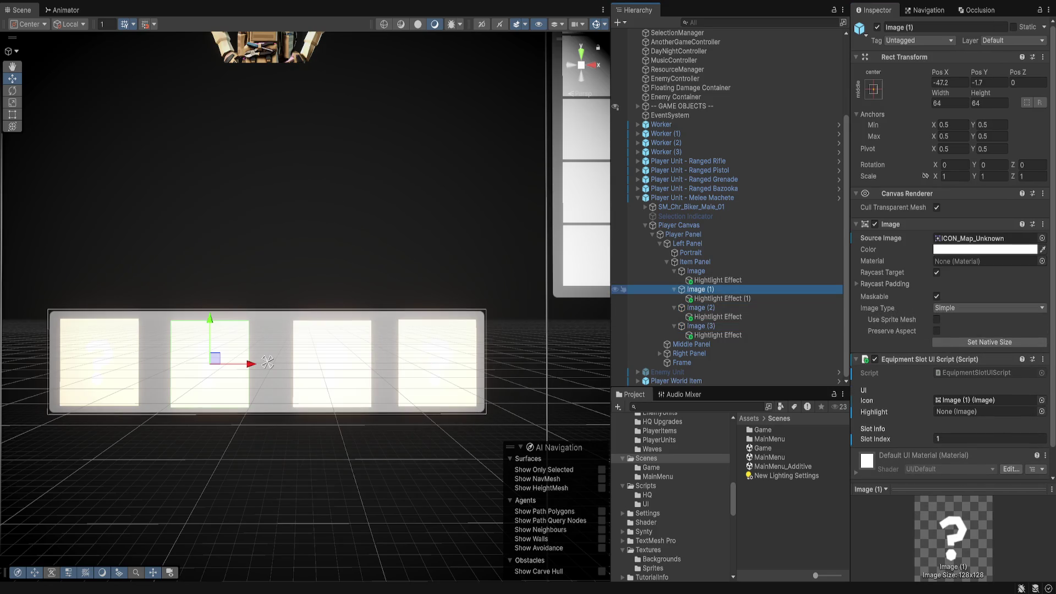
Switch all four Hightlight Effects to the Circle_Particle material
{"action": "left_click", "coordinate": [717, 280]}
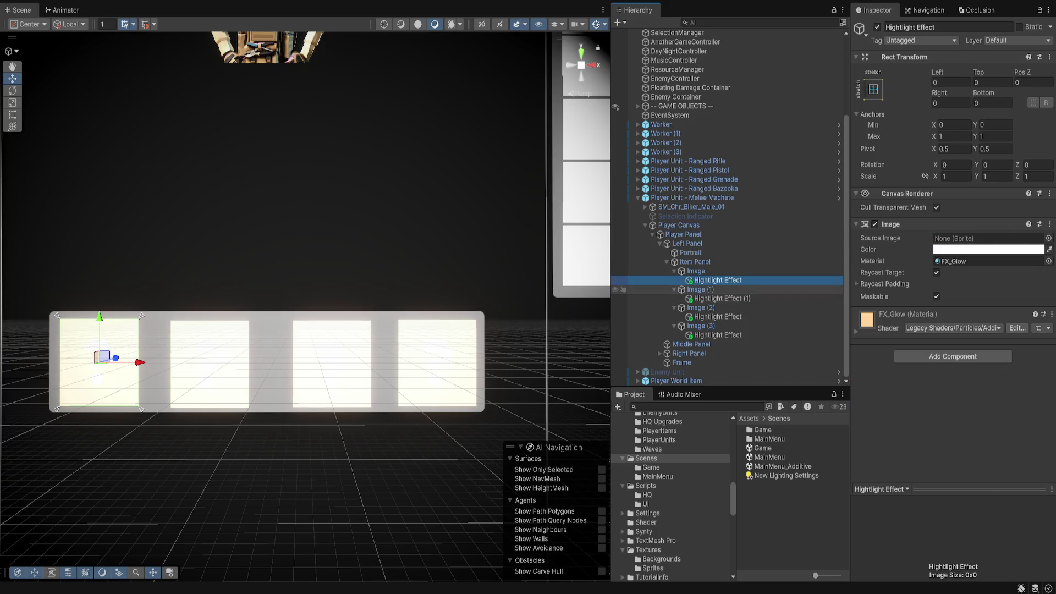
{"action": "left_click", "coordinate": [721, 298], "text": "ctrl"}
{"action": "left_click", "coordinate": [718, 317], "text": "ctrl"}
{"action": "left_click", "coordinate": [718, 335], "text": "ctrl"}
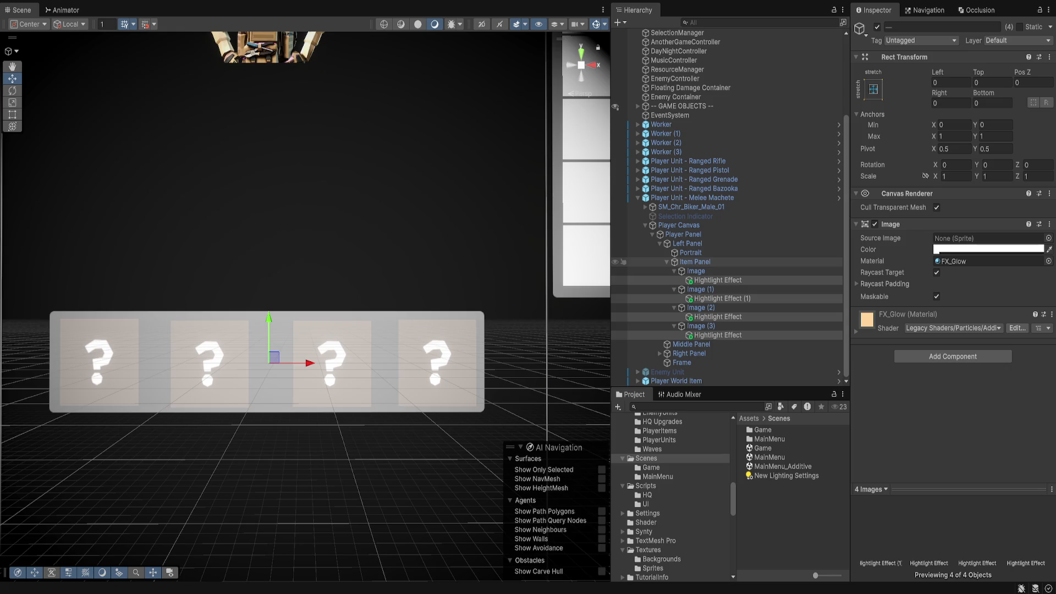
{"action": "key", "text": "ctrl+z"}
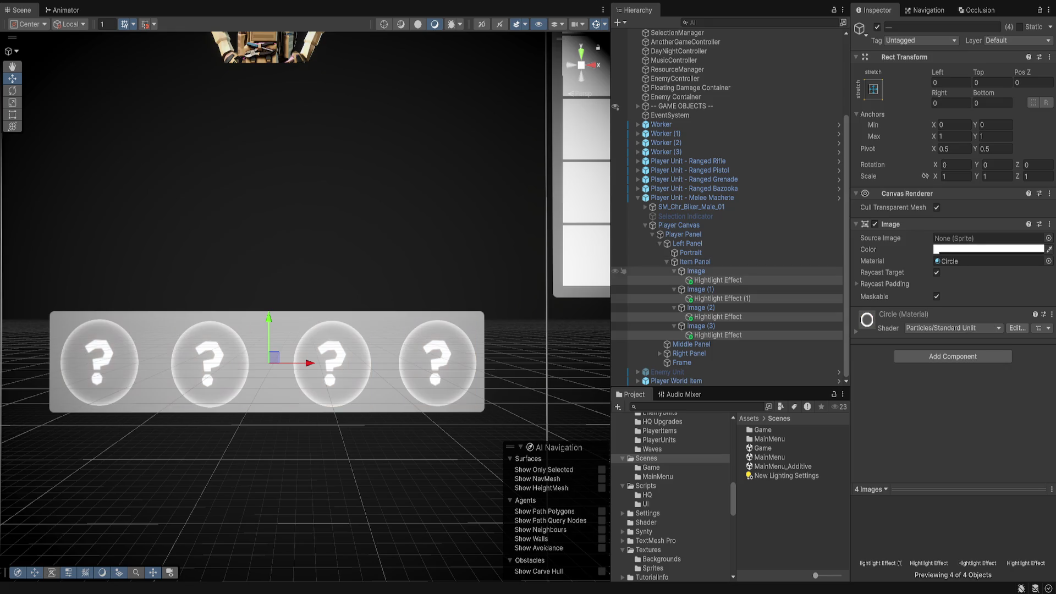
{"action": "key", "text": "ctrl+z"}
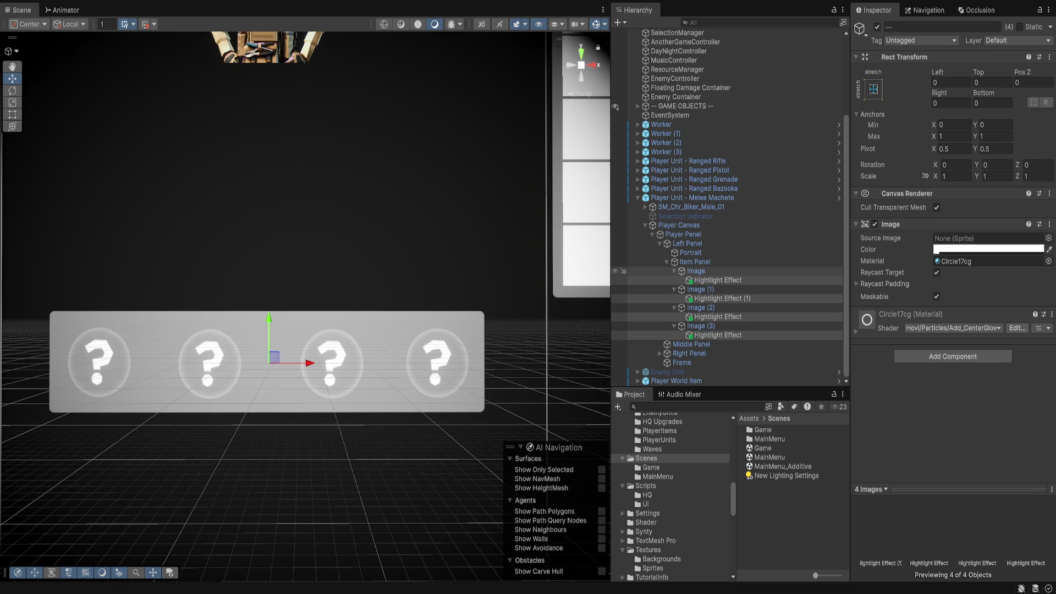
{"action": "key", "text": "ctrl+z"}
{"action": "key", "text": "ctrl+z"}
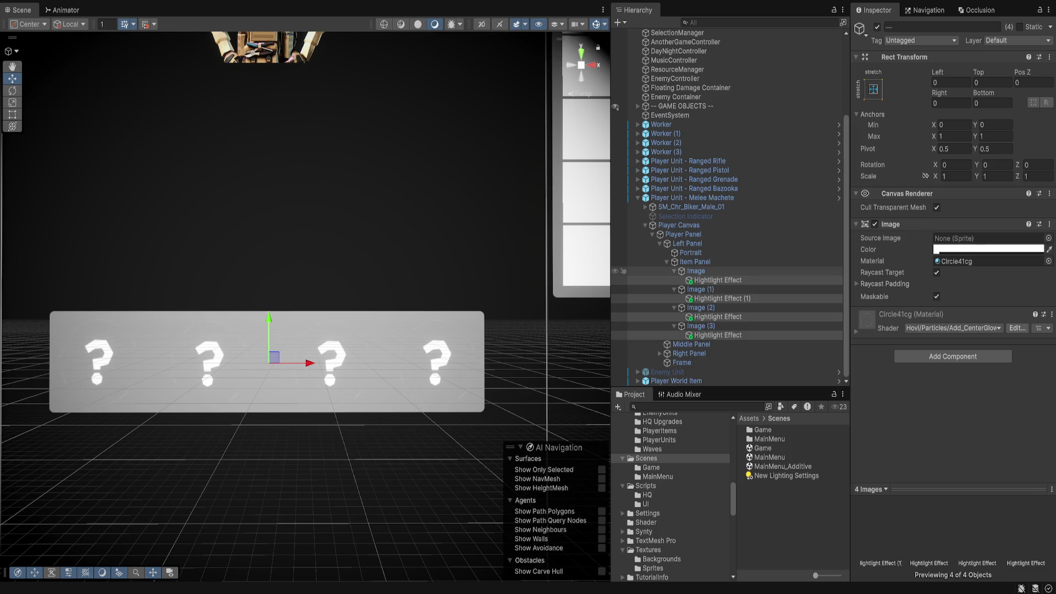
{"action": "key", "text": "ctrl+z"}
{"action": "key", "text": "ctrl+z"}
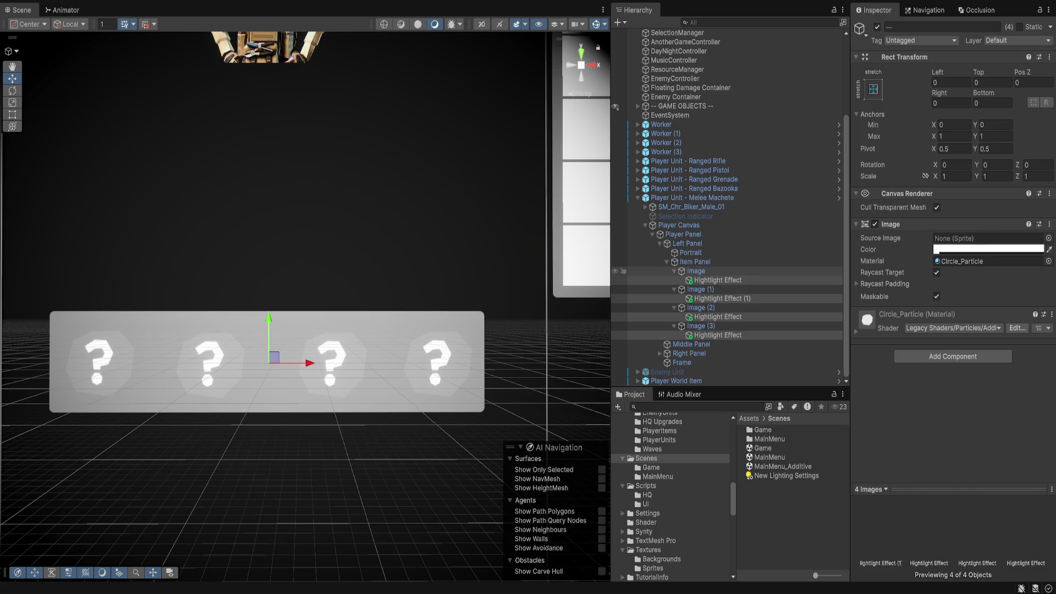
{"action": "left_click", "coordinate": [985, 261]}
{"action": "left_click", "coordinate": [718, 280]}
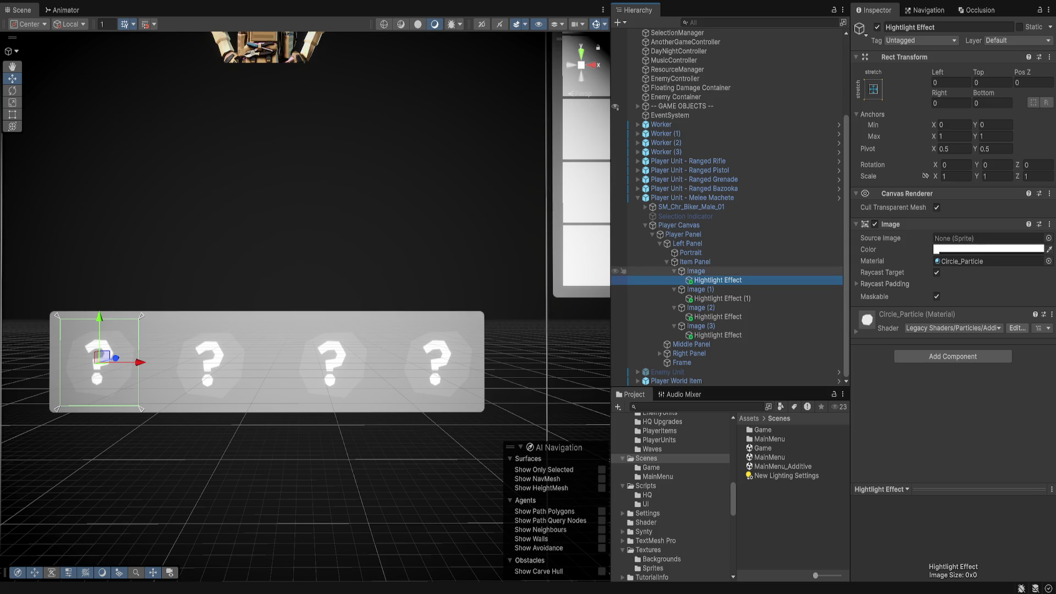
{"action": "left_click", "coordinate": [694, 261]}
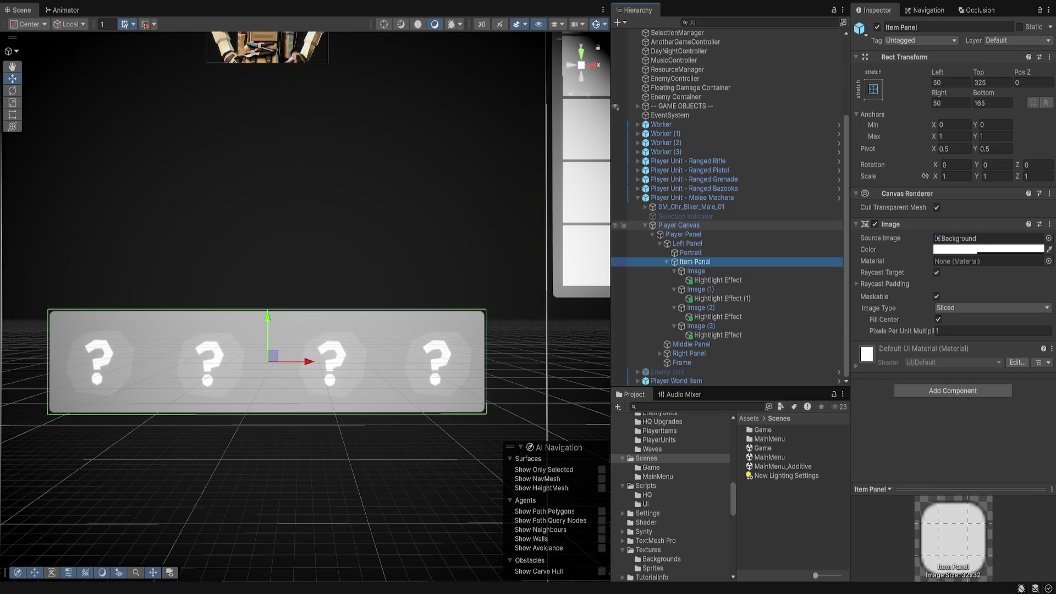
Assign Item Panel as the Player Panel's Equipped Slots Parent
{"action": "left_click", "coordinate": [678, 225]}
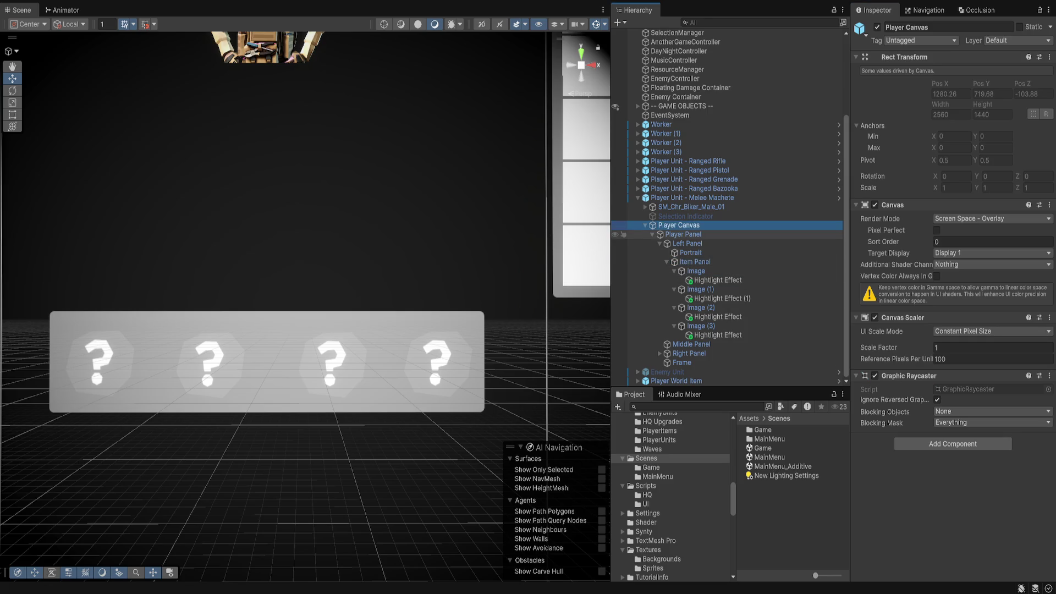
{"action": "left_click", "coordinate": [683, 234]}
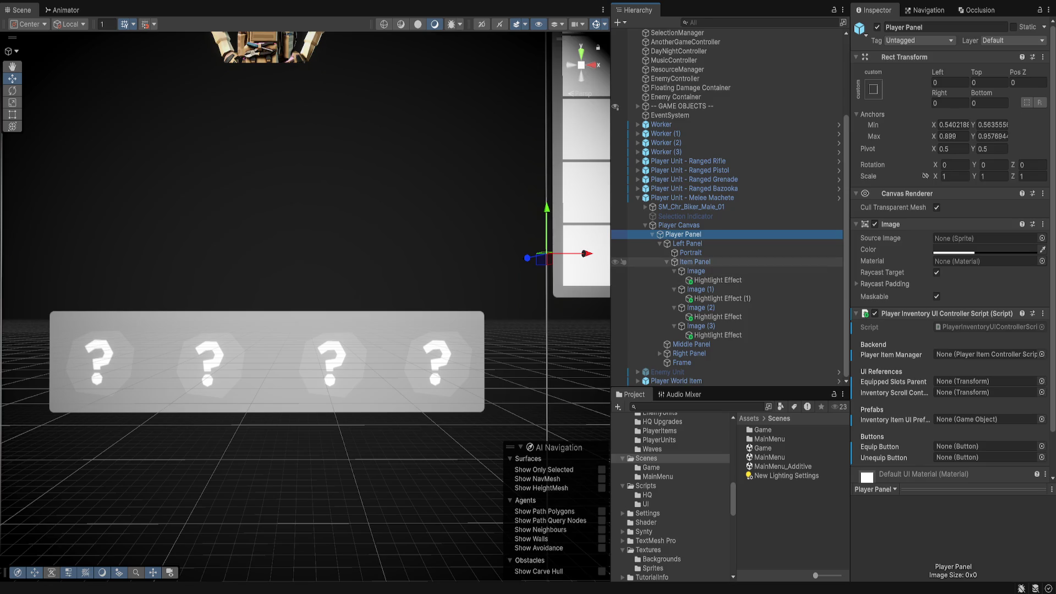
{"action": "mouse_move", "coordinate": [694, 261]}
{"action": "left_mouse_down"}
{"action": "mouse_move", "coordinate": [731, 288]}
{"action": "mouse_move", "coordinate": [984, 392]}
{"action": "mouse_move", "coordinate": [984, 381]}
{"action": "left_mouse_up"}
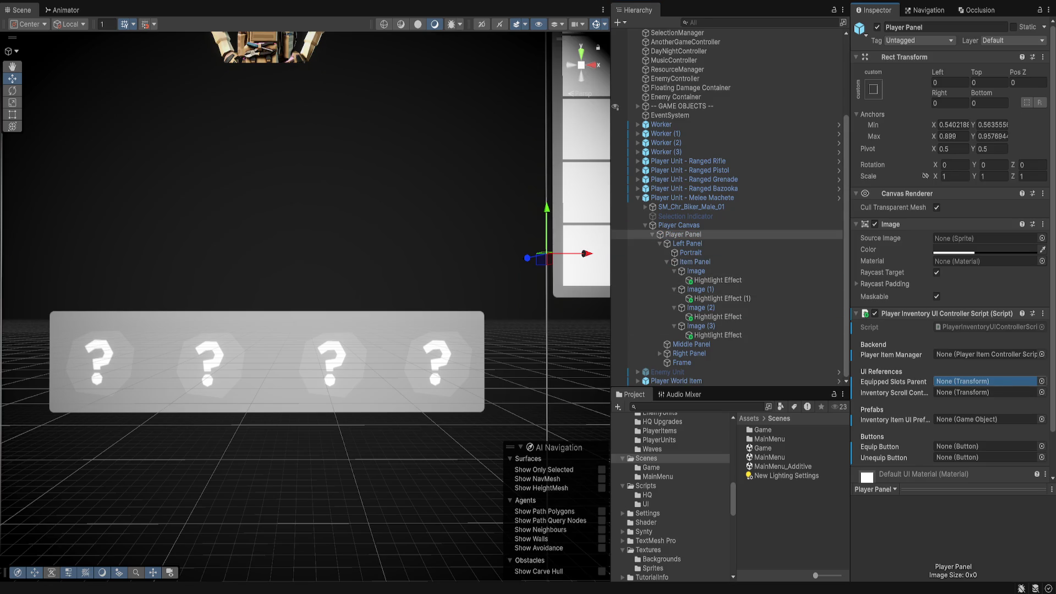
{"action": "key", "text": "f"}
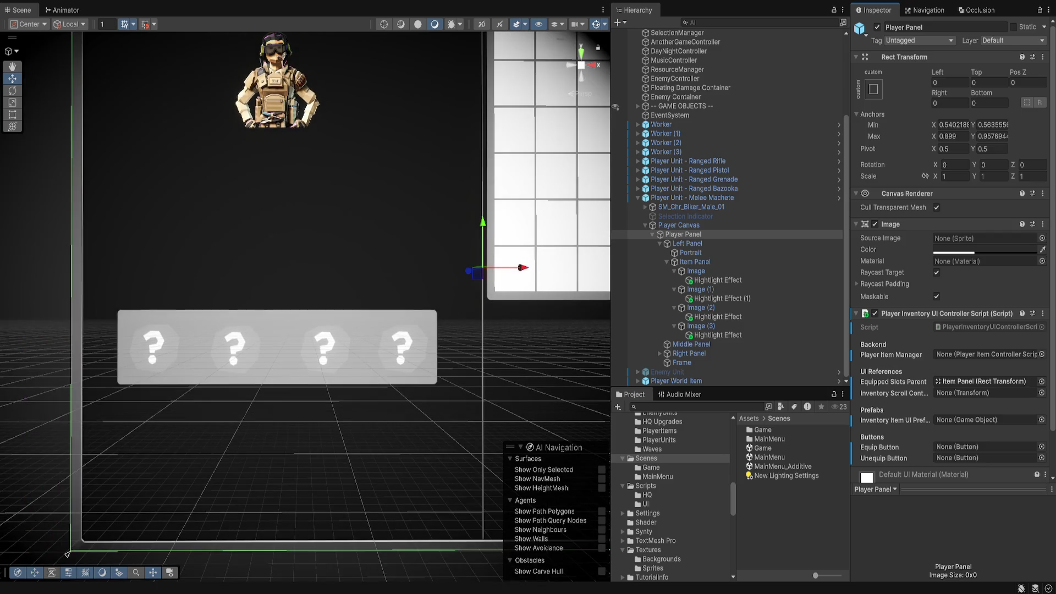
Assign Scroll View > Viewport > Content as the Inventory Scroll Content
{"action": "left_click", "coordinate": [689, 353]}
{"action": "key", "text": "Right"}
{"action": "key", "text": "Down"}
{"action": "key", "text": "Right"}
{"action": "key", "text": "Down"}
{"action": "scroll", "coordinate": [703, 371], "scroll_direction": "down", "scroll_amount": 2}
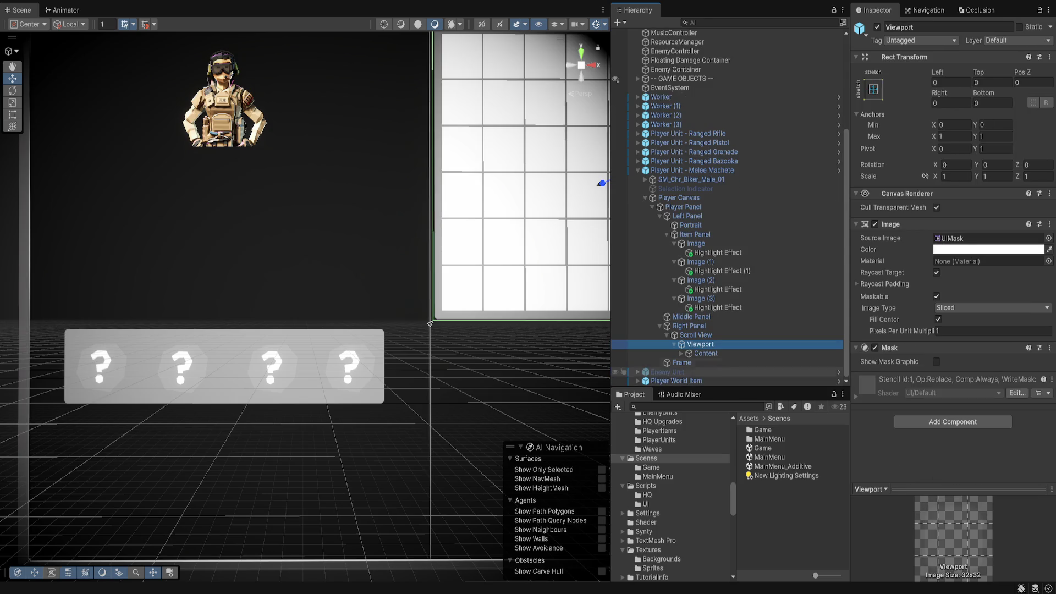
{"action": "left_click", "coordinate": [705, 353]}
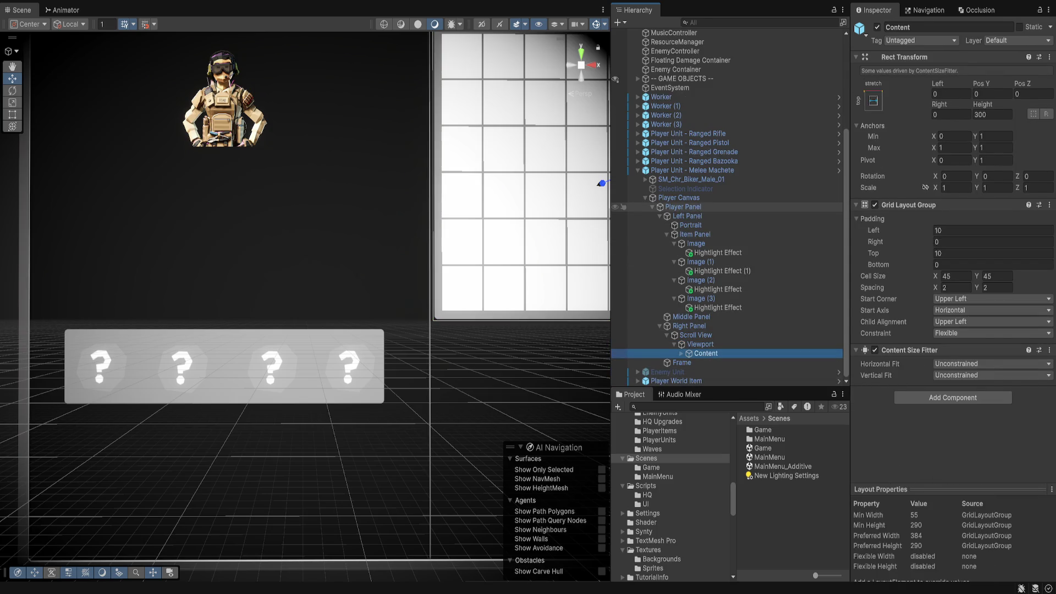
{"action": "left_click", "coordinate": [683, 207]}
{"action": "left_click_drag", "start_coordinate": [706, 353], "coordinate": [984, 393]}
{"action": "scroll", "coordinate": [951, 253], "scroll_direction": "down", "scroll_amount": 1}
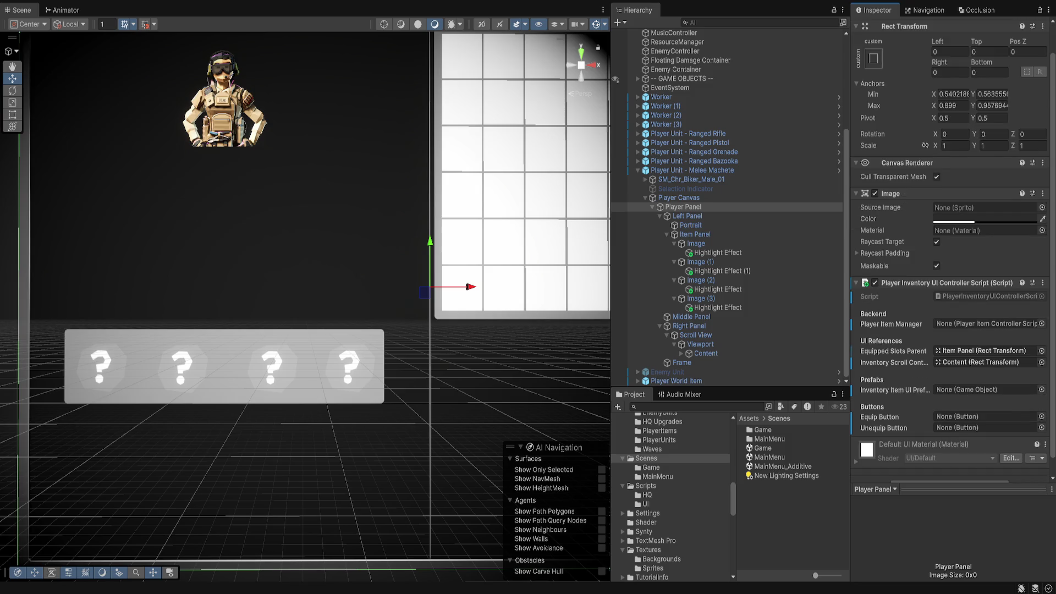
{"action": "key", "text": "f"}
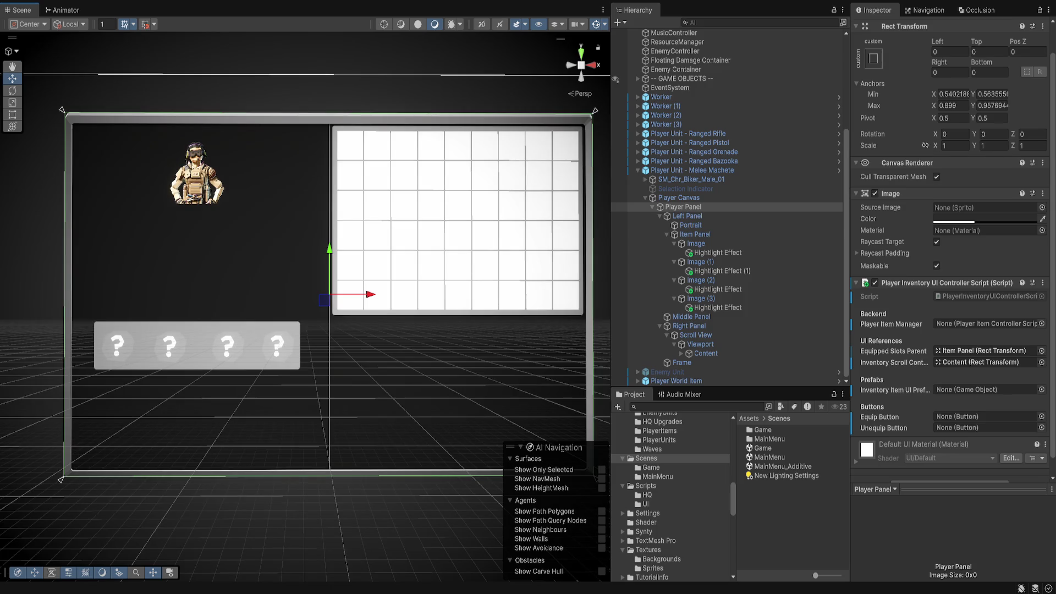
{"action": "left_click", "coordinate": [679, 198]}
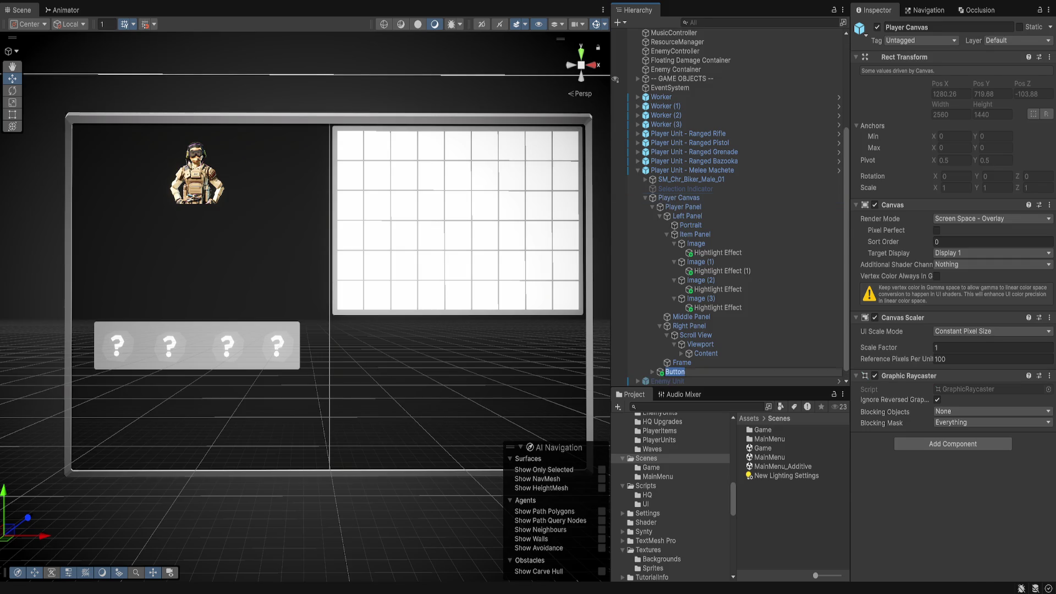
Move the Button into the Right Panel, anchor it bottom-left, and raise it above the edge
{"action": "scroll", "coordinate": [305, 307], "scroll_direction": "down", "scroll_amount": 3}
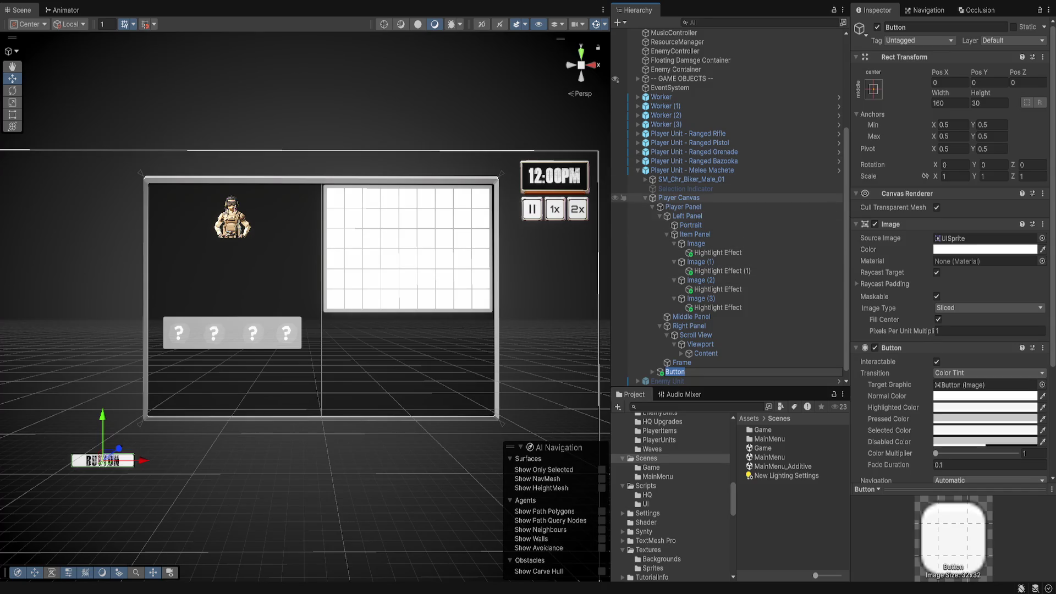
{"action": "left_click", "coordinate": [645, 197]}
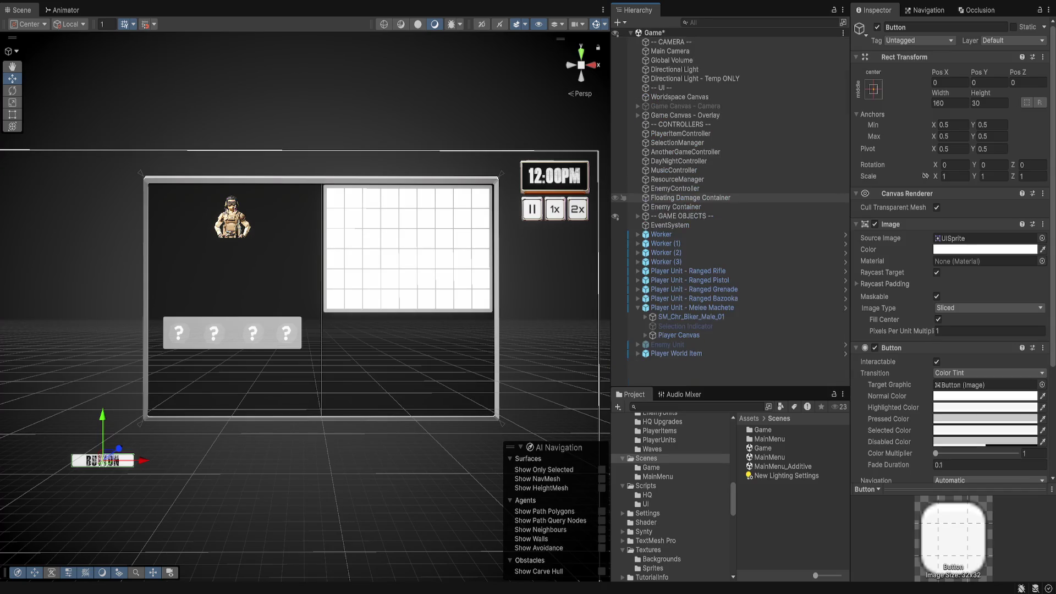
{"action": "left_click", "coordinate": [645, 335]}
{"action": "left_click", "coordinate": [683, 198]}
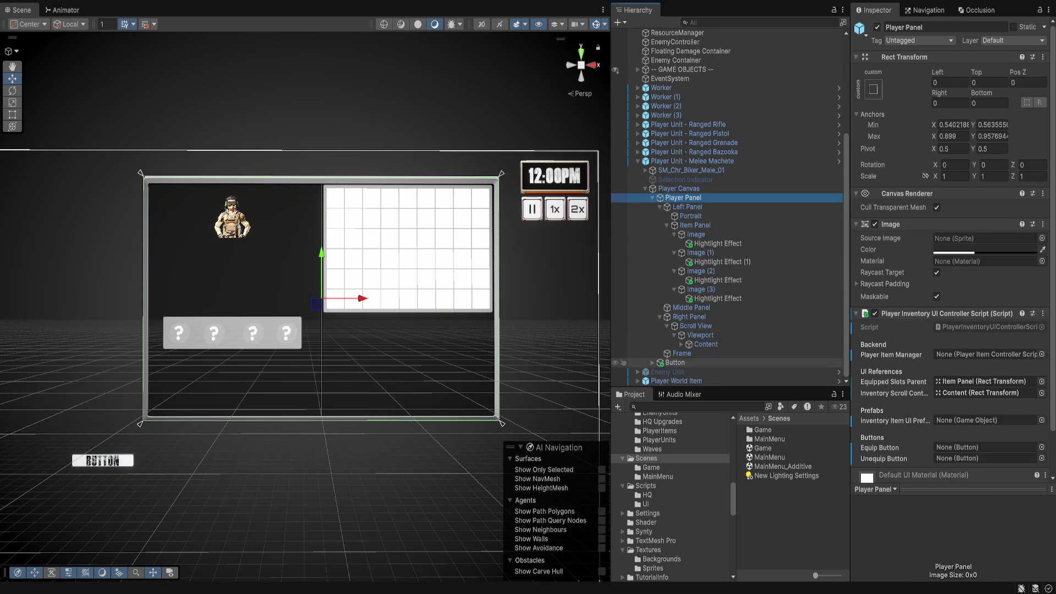
{"action": "left_click", "coordinate": [675, 362]}
{"action": "left_click_drag", "start_coordinate": [665, 357], "coordinate": [681, 350]}
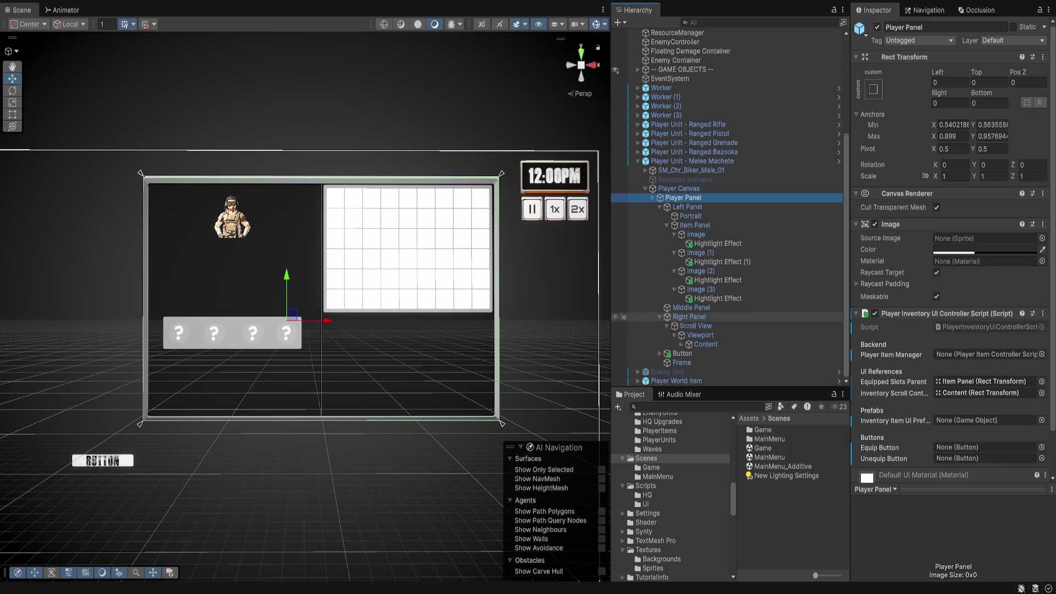
{"action": "left_click", "coordinate": [667, 325]}
{"action": "left_click", "coordinate": [682, 353]}
{"action": "left_click_drag", "start_coordinate": [682, 353], "coordinate": [688, 335]}
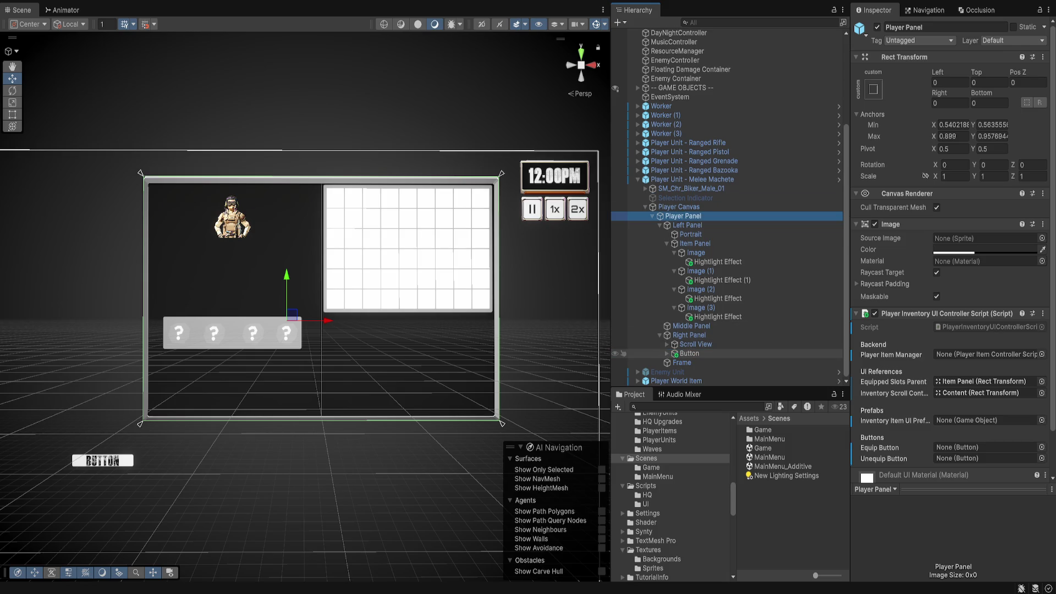
{"action": "left_click", "coordinate": [873, 89]}
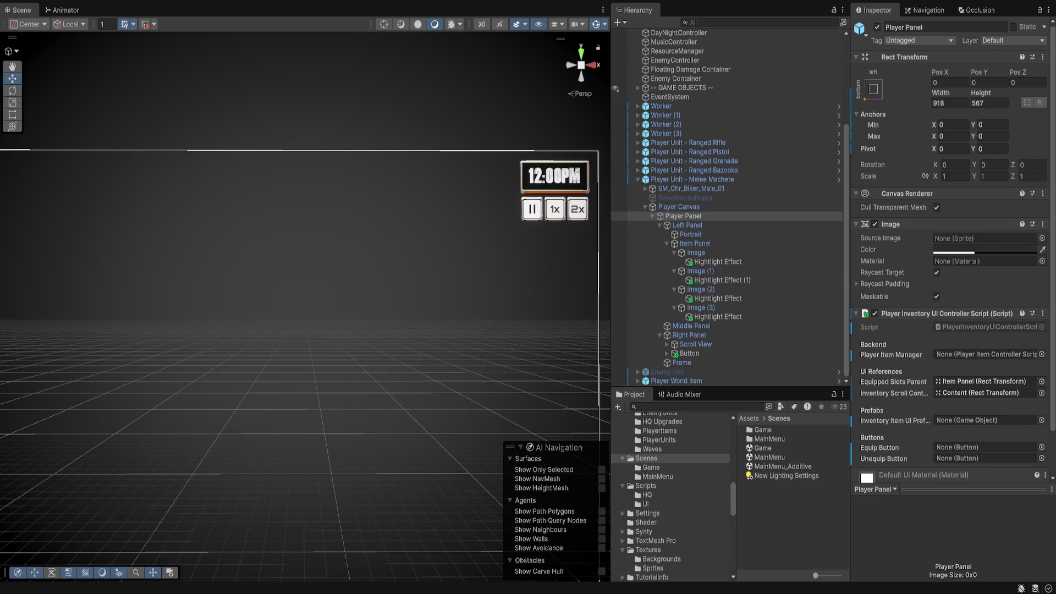
{"action": "key", "text": "ctrl+z"}
{"action": "left_click", "coordinate": [689, 354]}
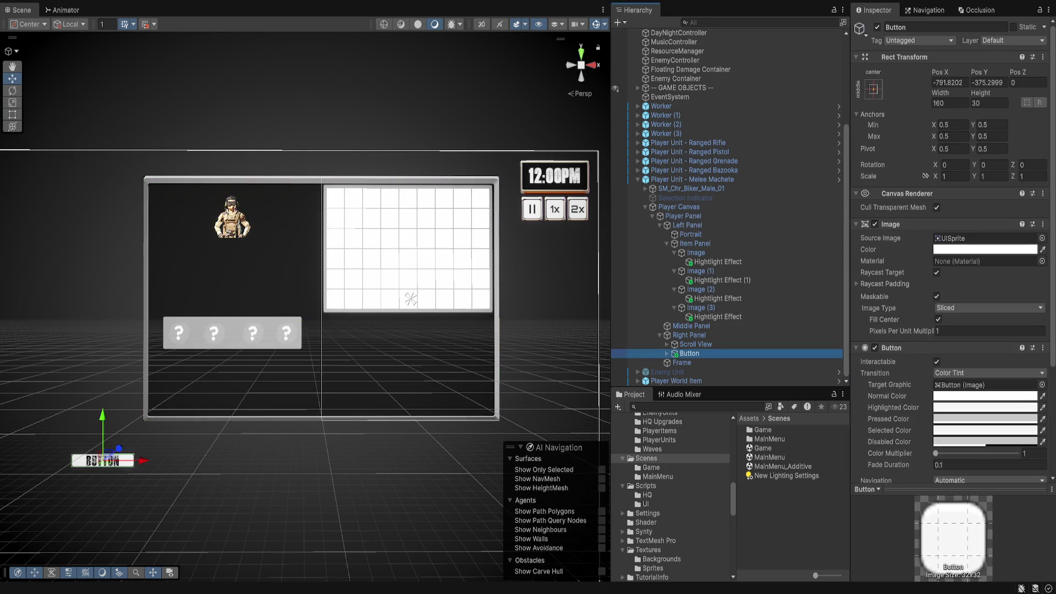
{"action": "key", "text": "ctrl+z"}
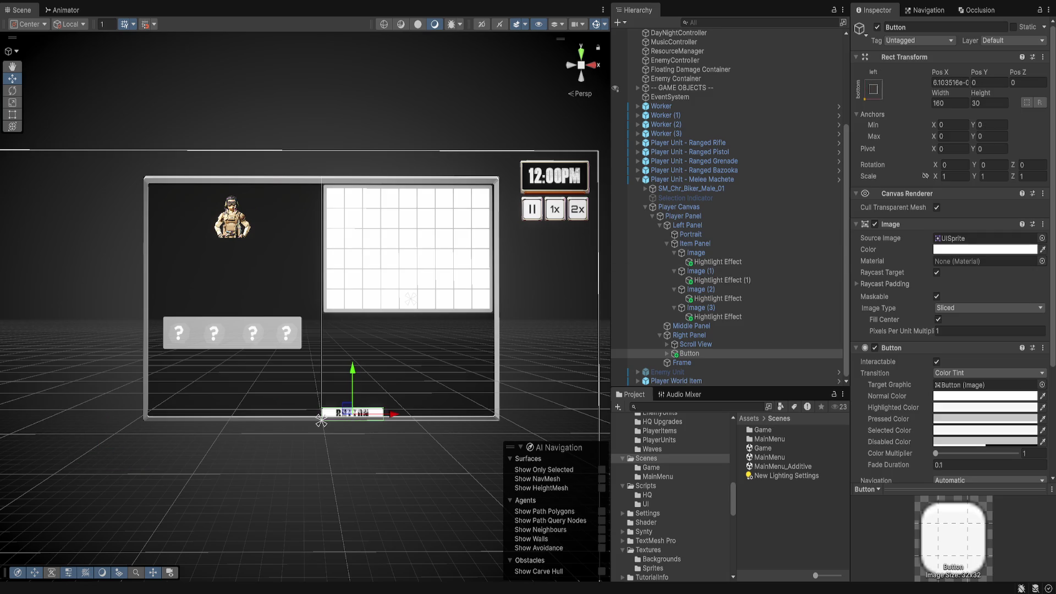
{"action": "left_click_drag", "start_coordinate": [352, 379], "coordinate": [352, 358]}
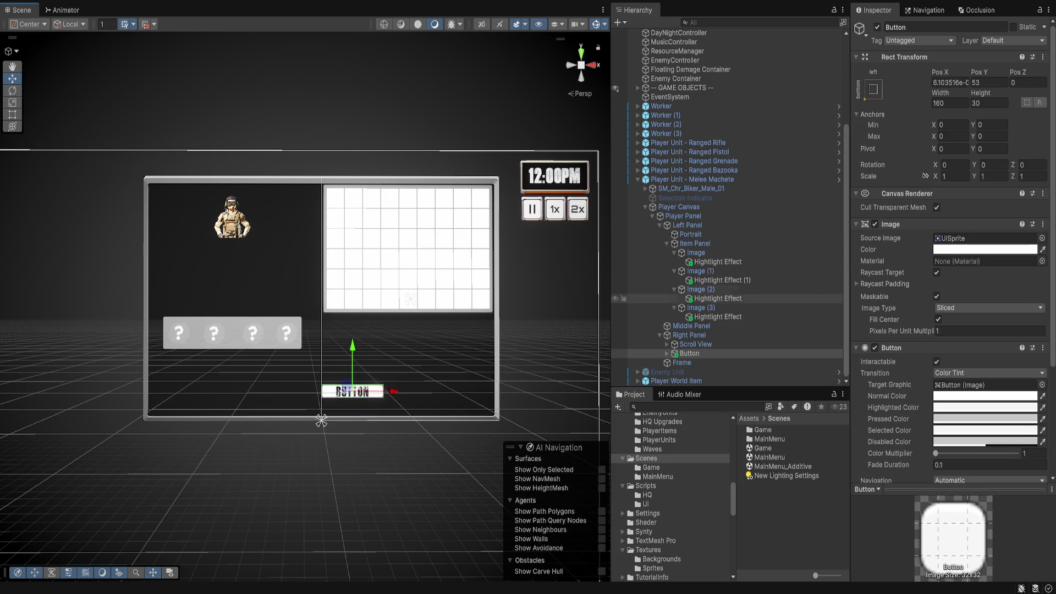
Duplicate the button as Button (1), anchored bottom-right, and position both side by side
{"action": "key", "text": "ctrl+d"}
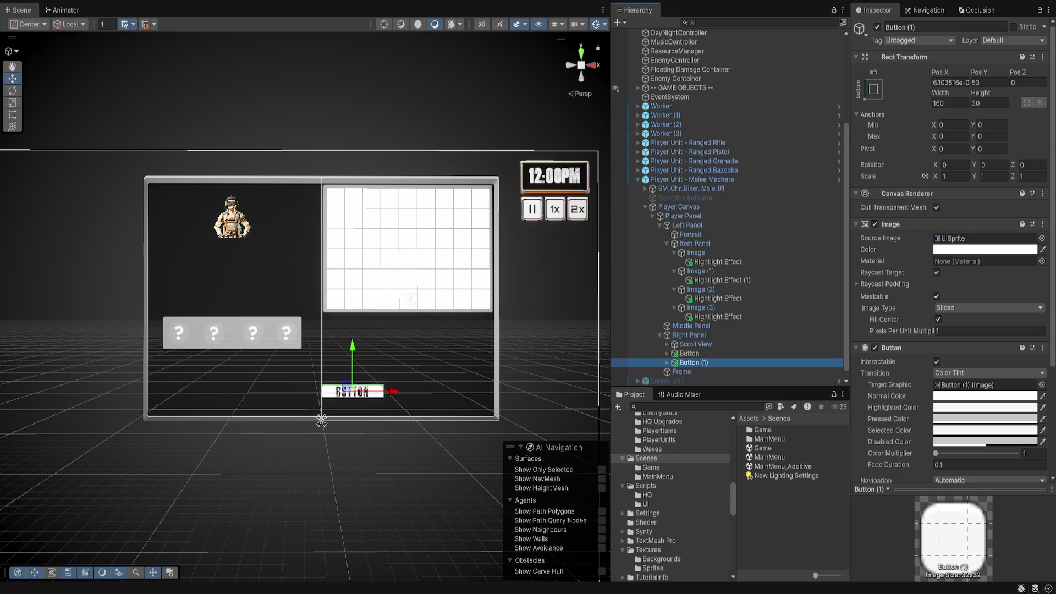
{"action": "left_click", "coordinate": [842, 181], "text": "alt+shift"}
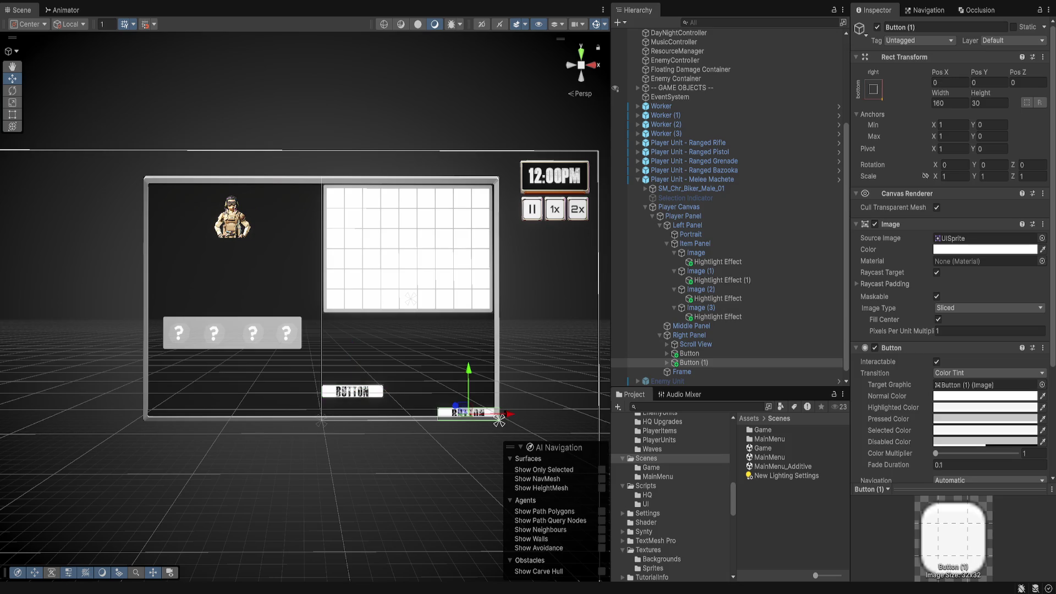
{"action": "mouse_move", "coordinate": [469, 385]}
{"action": "left_mouse_down"}
{"action": "mouse_move", "coordinate": [468, 362]}
{"action": "mouse_move", "coordinate": [484, 390]}
{"action": "left_mouse_up"}
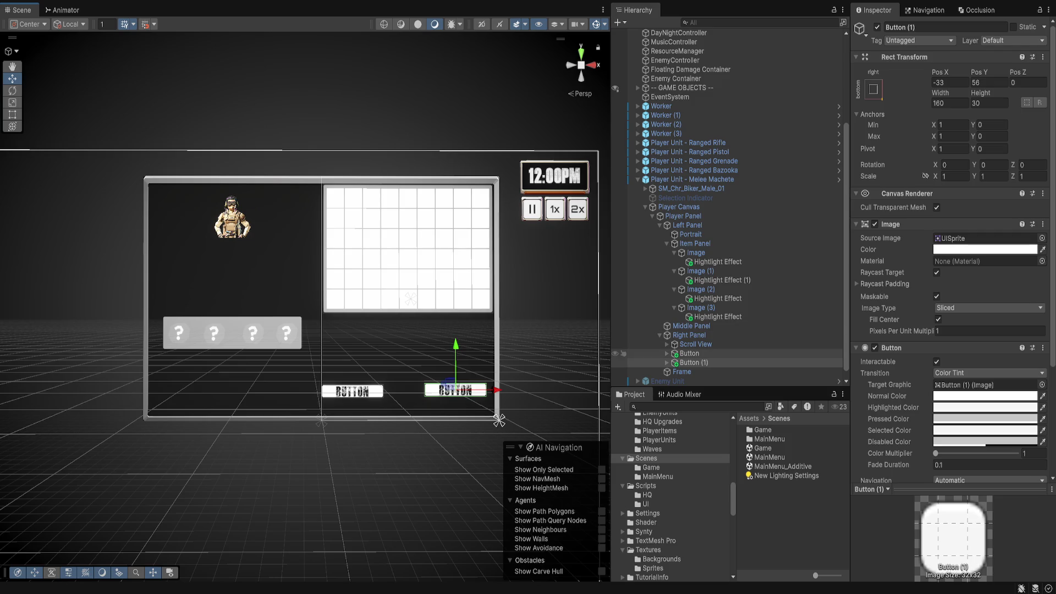
{"action": "left_click", "coordinate": [689, 353]}
{"action": "left_click_drag", "start_coordinate": [395, 391], "coordinate": [401, 391]}
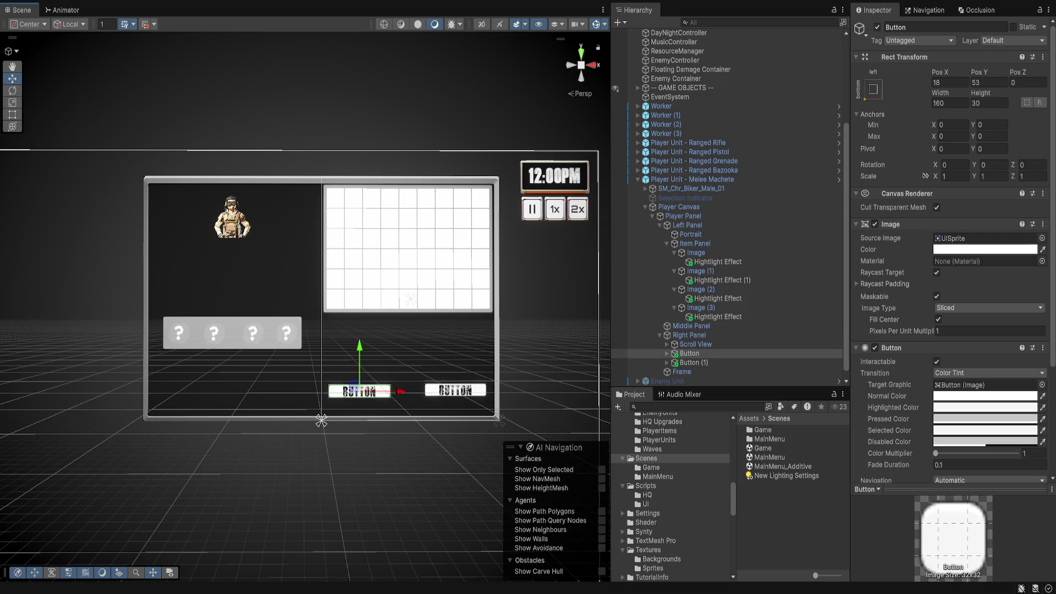
{"action": "left_click", "coordinate": [689, 353]}
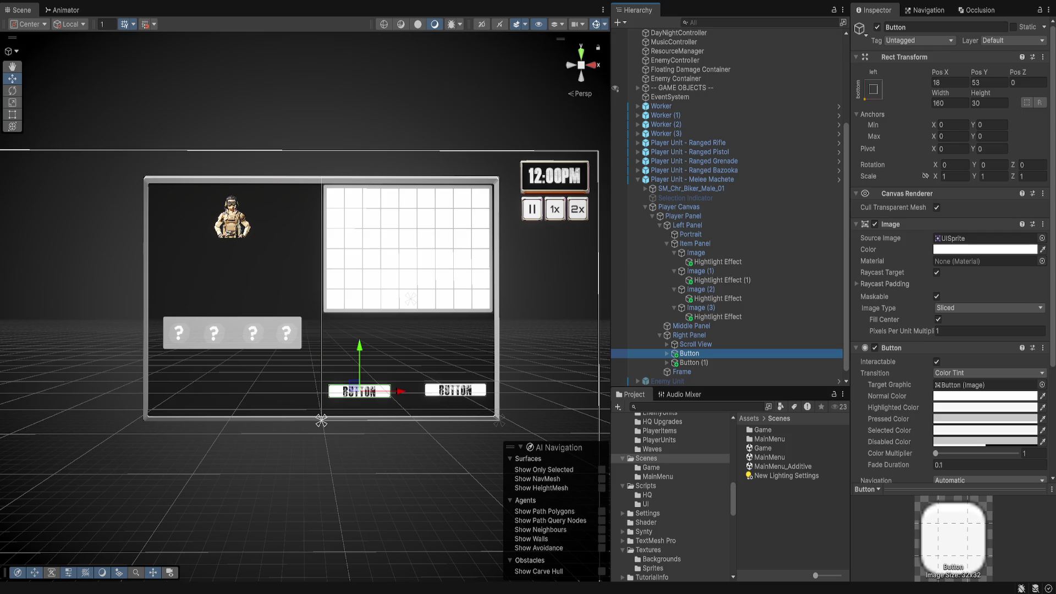
Rename the two buttons to Equip Button and Unequip Button
{"action": "key", "text": "F2"}
{"action": "type", "text": "Equipe"}
{"action": "key", "text": "BackSpace"}
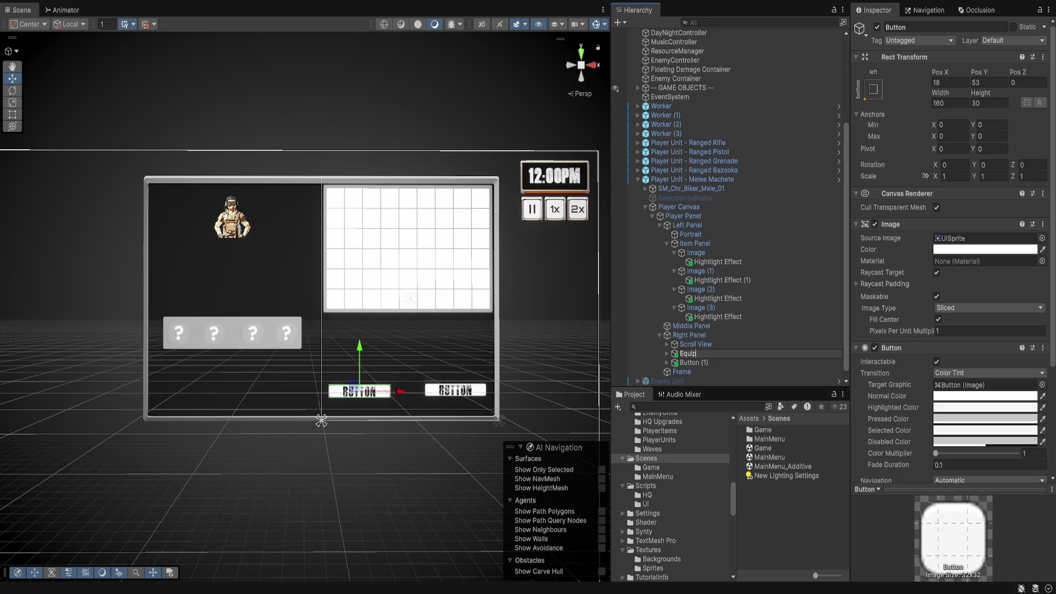
{"action": "type", "text": "Button"}
{"action": "key", "text": "Return"}
{"action": "left_click", "coordinate": [690, 363]}
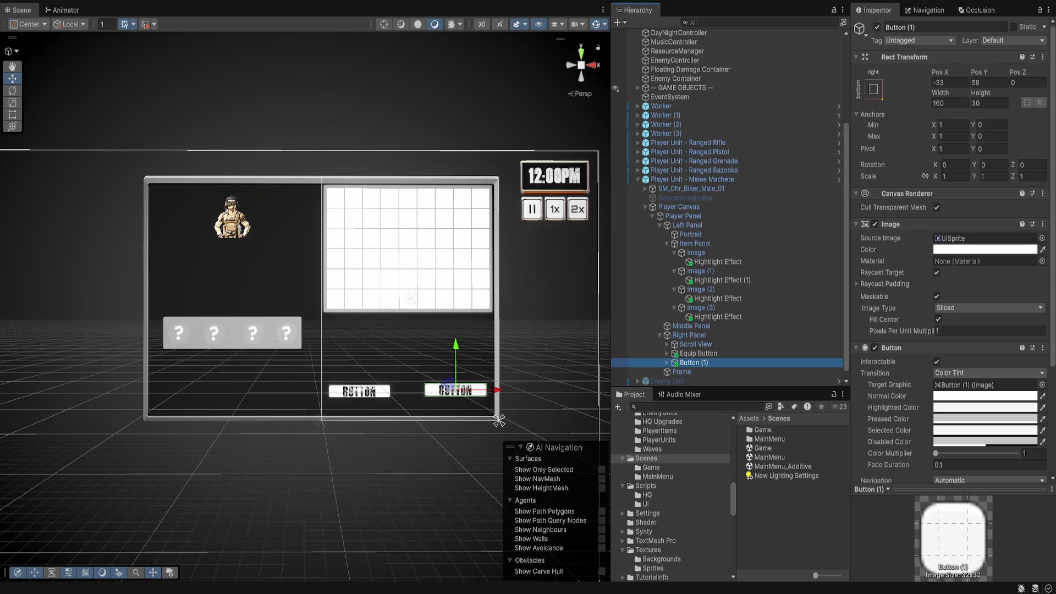
{"action": "key", "text": "F2"}
{"action": "type", "text": "Unequip Gu"}
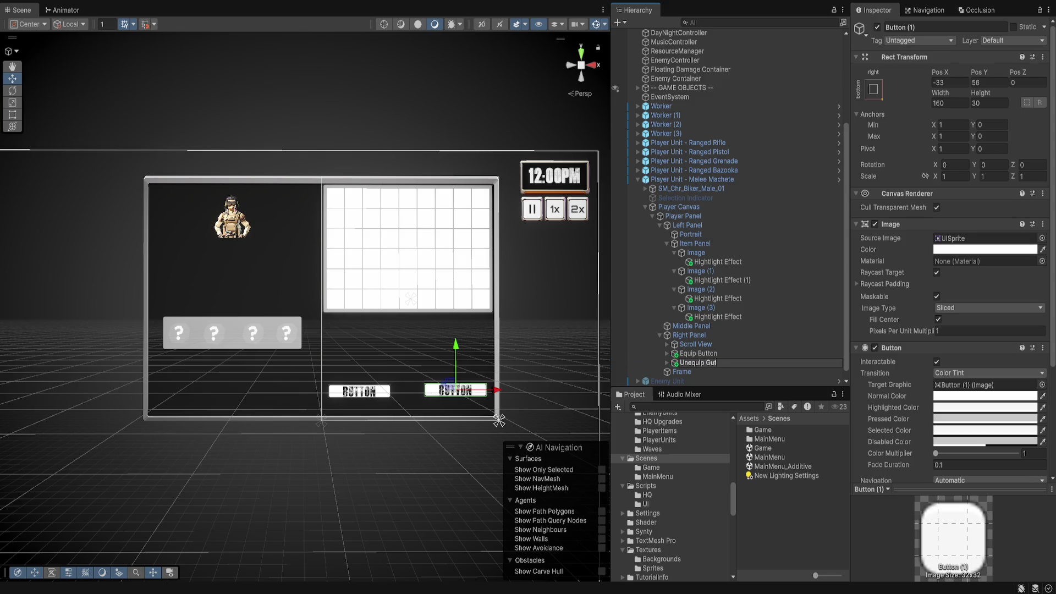
{"action": "key", "text": "BackSpace"}
{"action": "type", "text": "Button"}
{"action": "key", "text": "Return"}
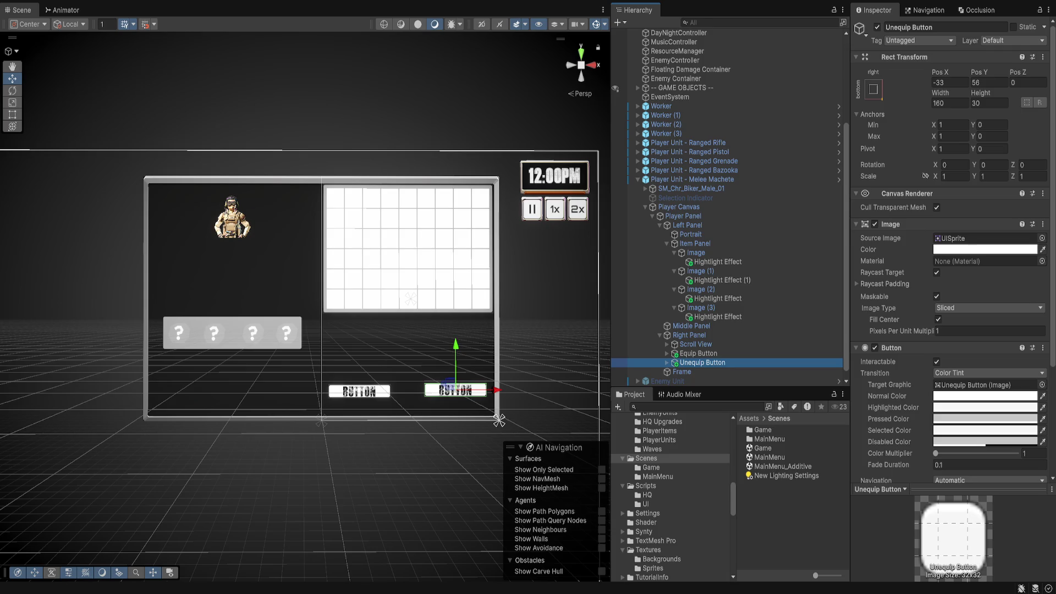
Assign Equip Button and Unequip Button to the Player Panel controller's button fields
{"action": "left_click", "coordinate": [499, 420]}
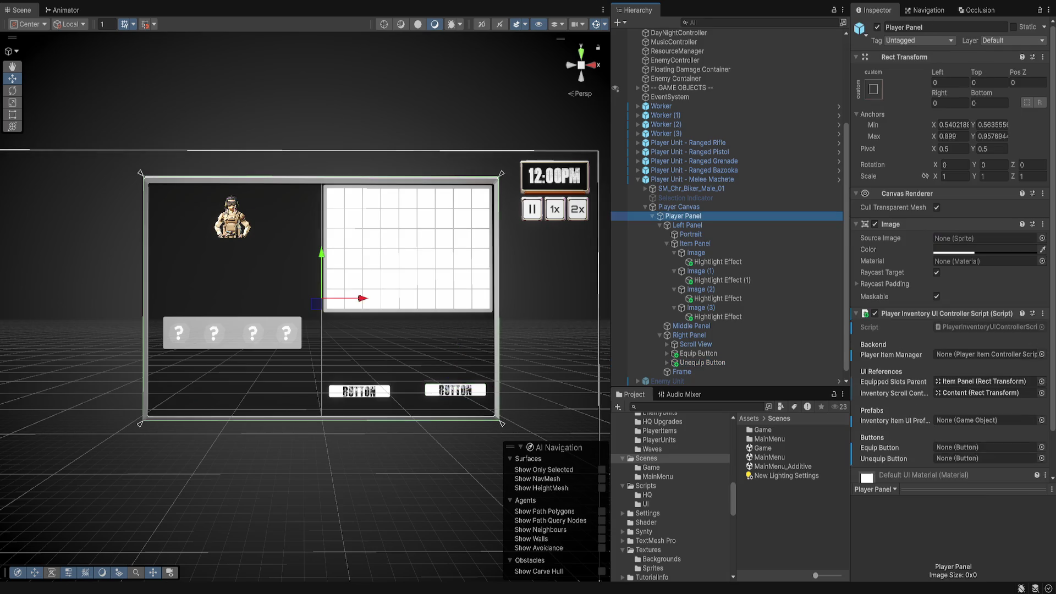
{"action": "mouse_move", "coordinate": [698, 353]}
{"action": "left_mouse_down"}
{"action": "mouse_move", "coordinate": [742, 379]}
{"action": "mouse_move", "coordinate": [985, 447]}
{"action": "left_mouse_up"}
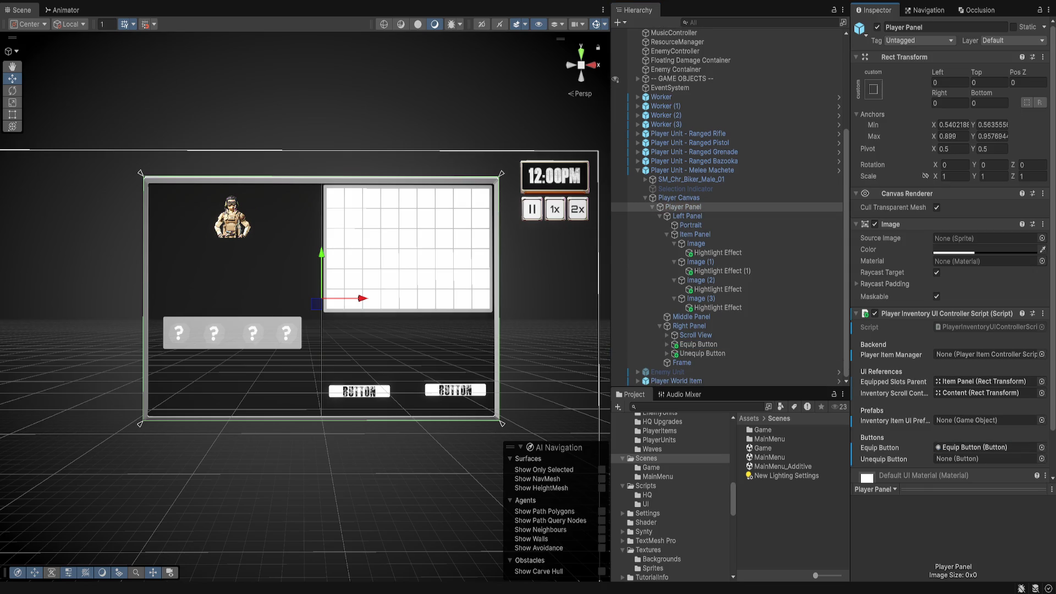
{"action": "left_click_drag", "start_coordinate": [702, 353], "coordinate": [984, 458]}
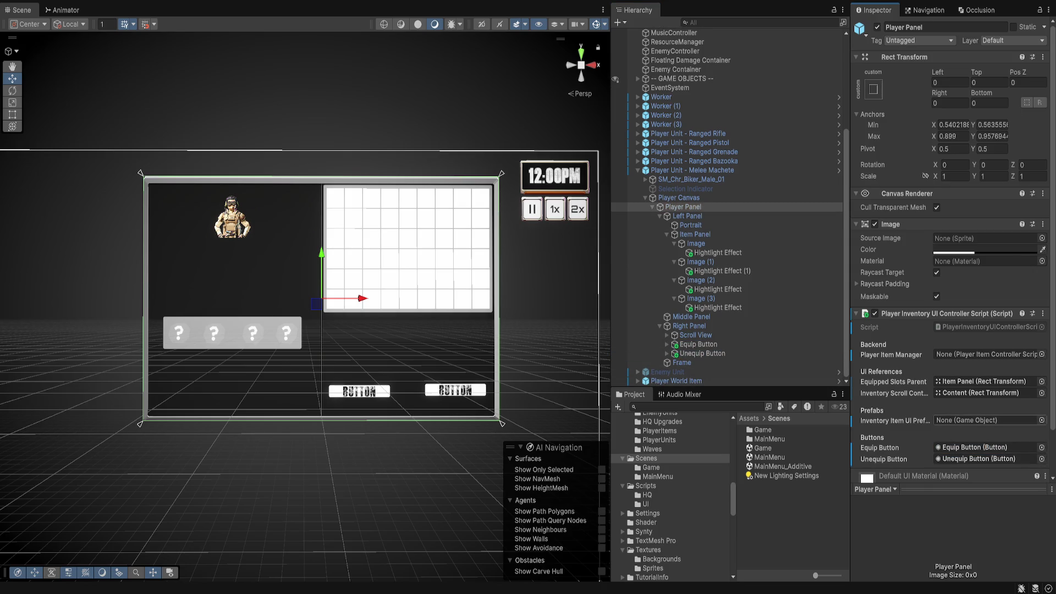
{"action": "left_click", "coordinate": [984, 420]}
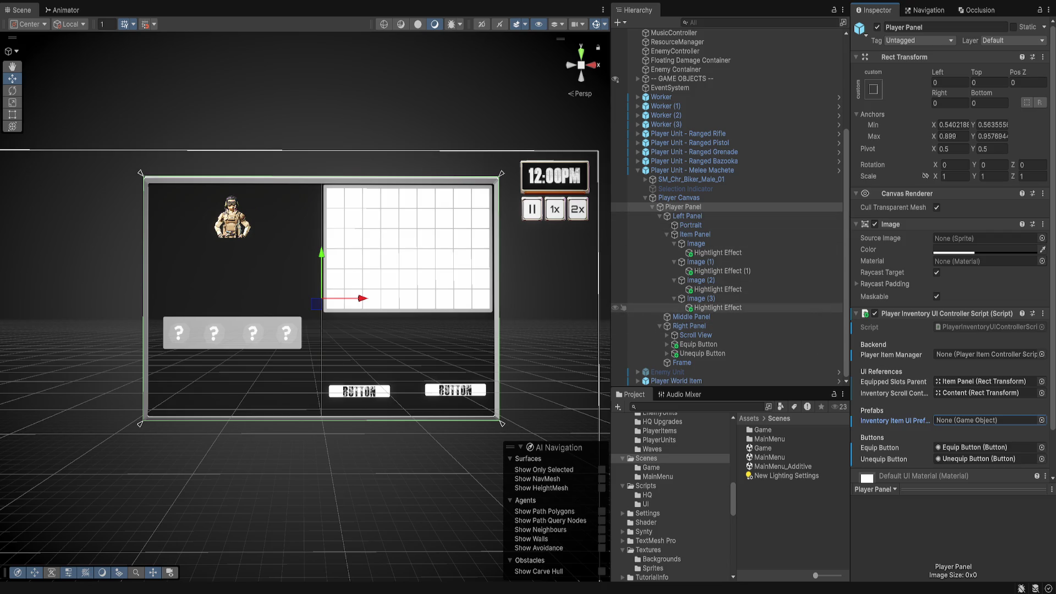
Expand Scroll View's Content and select grid images Image (1) through Image (53)
{"action": "left_click", "coordinate": [696, 334]}
{"action": "left_click", "coordinate": [667, 335]}
{"action": "left_click", "coordinate": [700, 344]}
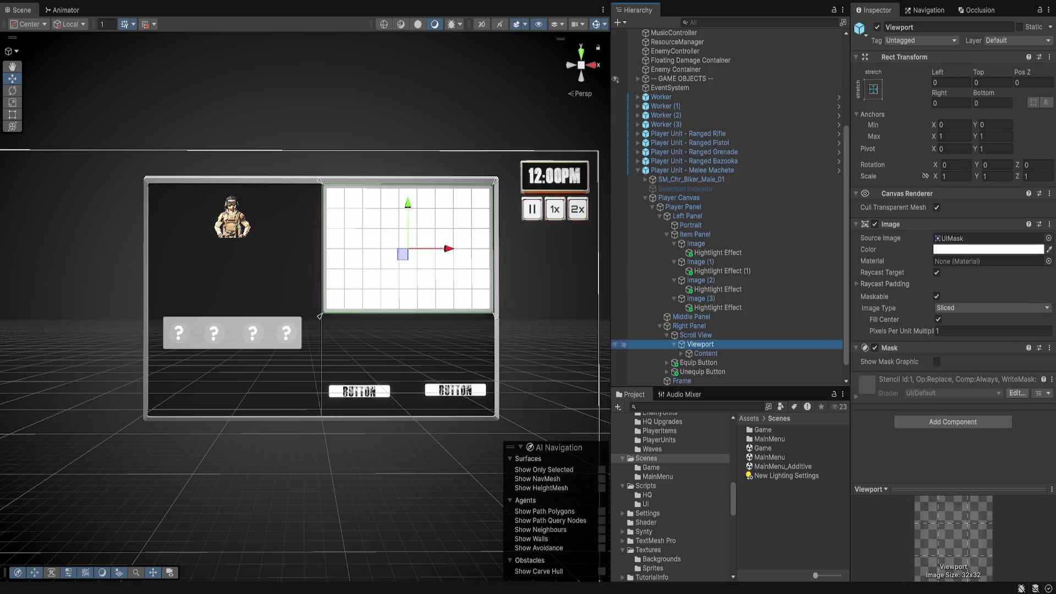
{"action": "left_click", "coordinate": [705, 353]}
{"action": "left_click", "coordinate": [681, 353]}
{"action": "left_click", "coordinate": [714, 372]}
{"action": "scroll", "coordinate": [715, 360], "scroll_direction": "down", "scroll_amount": 10}
{"action": "scroll", "coordinate": [715, 361], "scroll_direction": "down", "scroll_amount": 5}
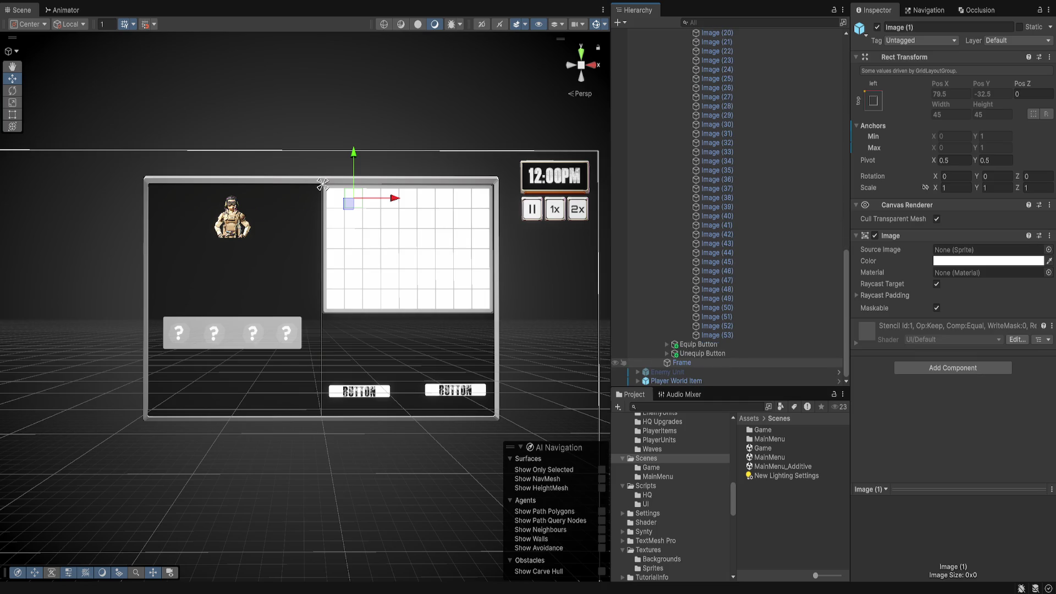
{"action": "left_click", "coordinate": [715, 335], "text": "shift"}
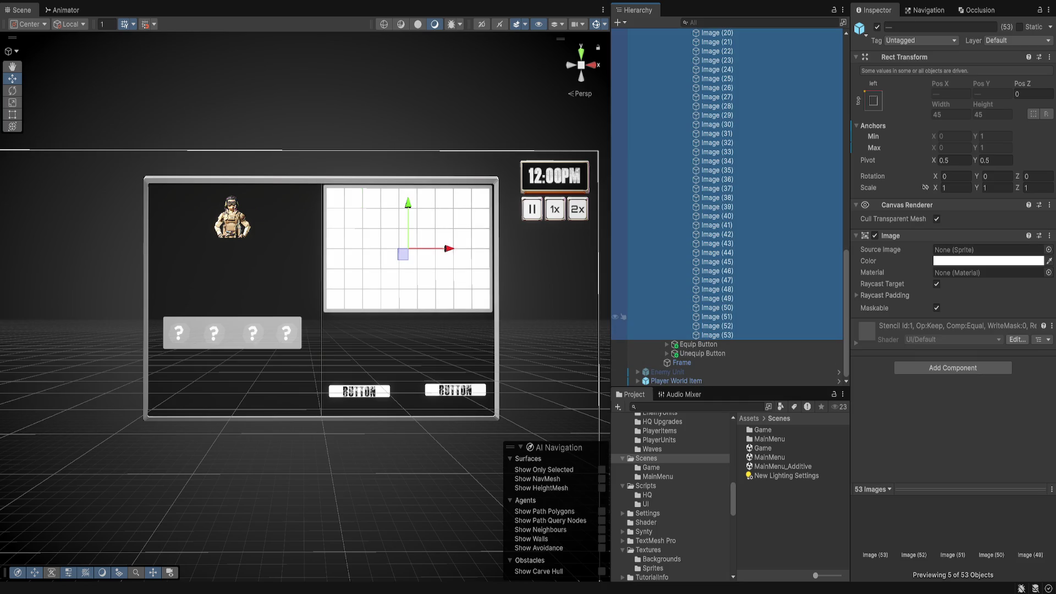
Delete the 53 placeholder images and select the one Image left under Content
{"action": "key", "text": "Delete"}
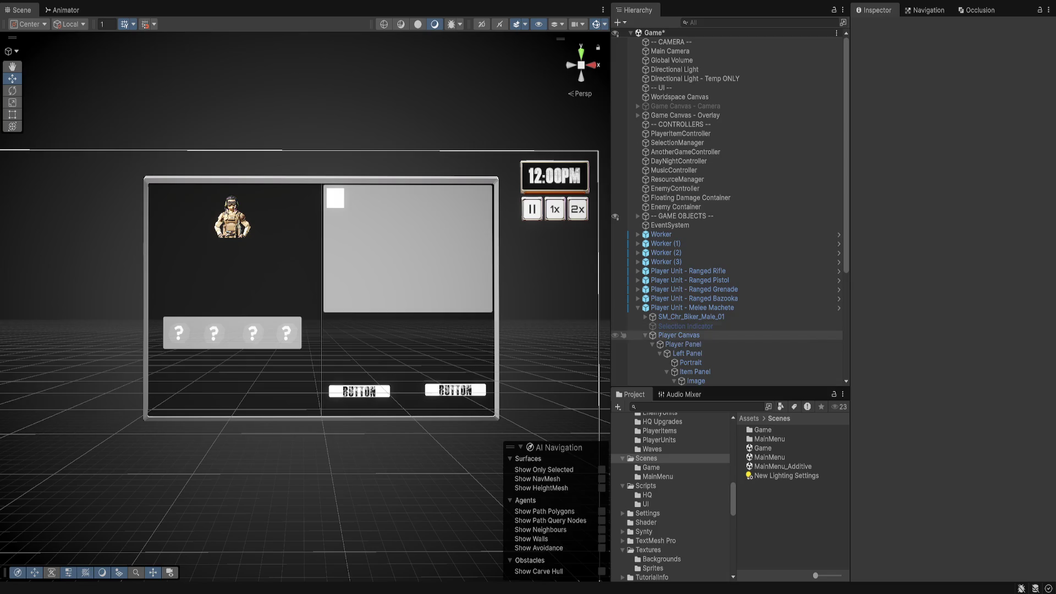
{"action": "scroll", "coordinate": [732, 297], "scroll_direction": "down", "scroll_amount": 5}
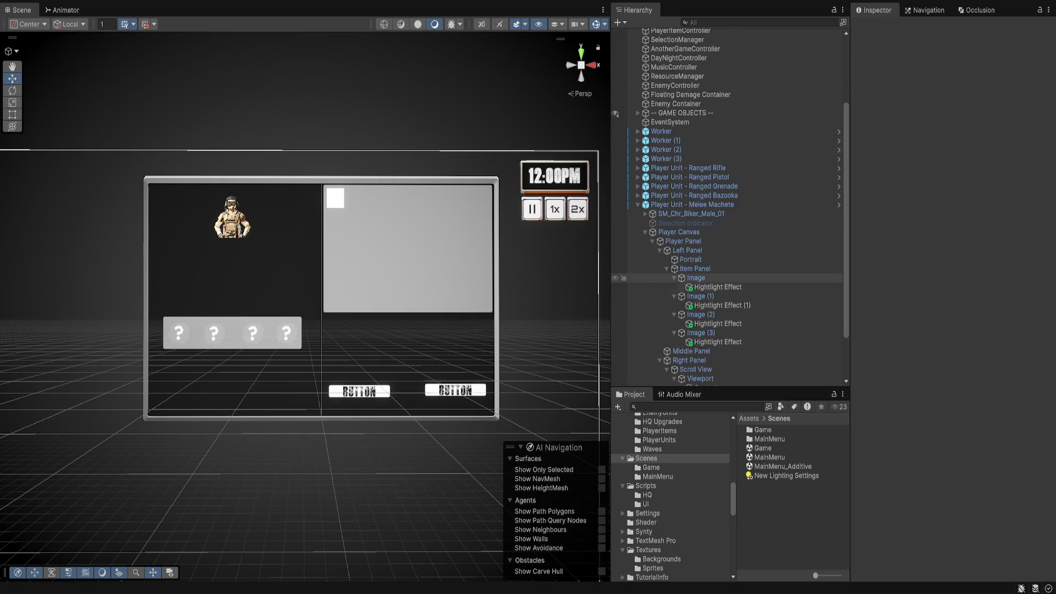
{"action": "scroll", "coordinate": [731, 278], "scroll_direction": "down", "scroll_amount": 3}
{"action": "left_click", "coordinate": [710, 335]}
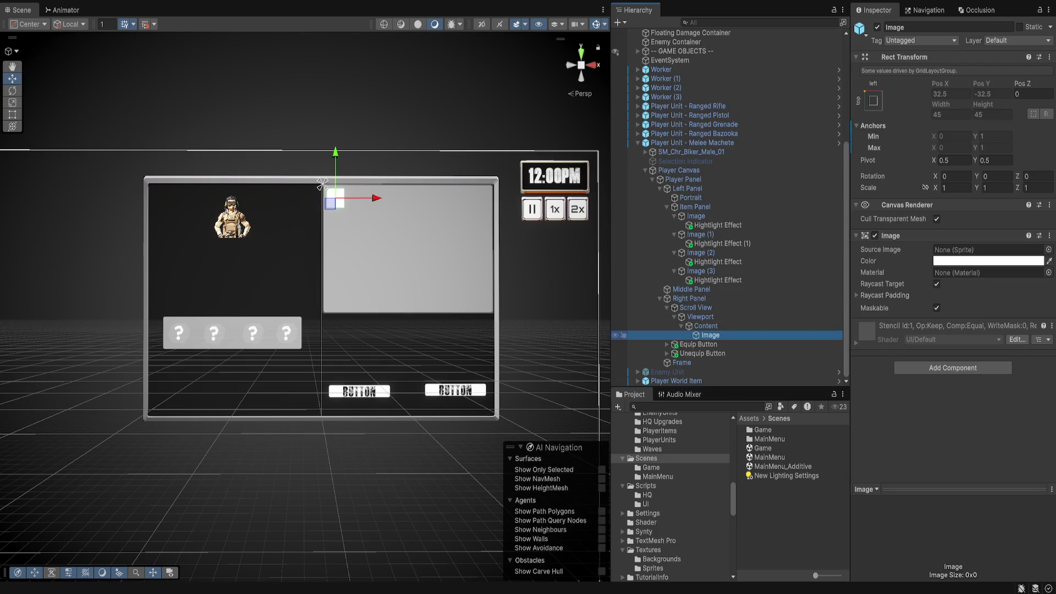
Add an On Click entry targeting the Image that calls InventoryItemUIScript.OnClick
{"action": "scroll", "coordinate": [376, 165], "scroll_direction": "up", "scroll_amount": 5}
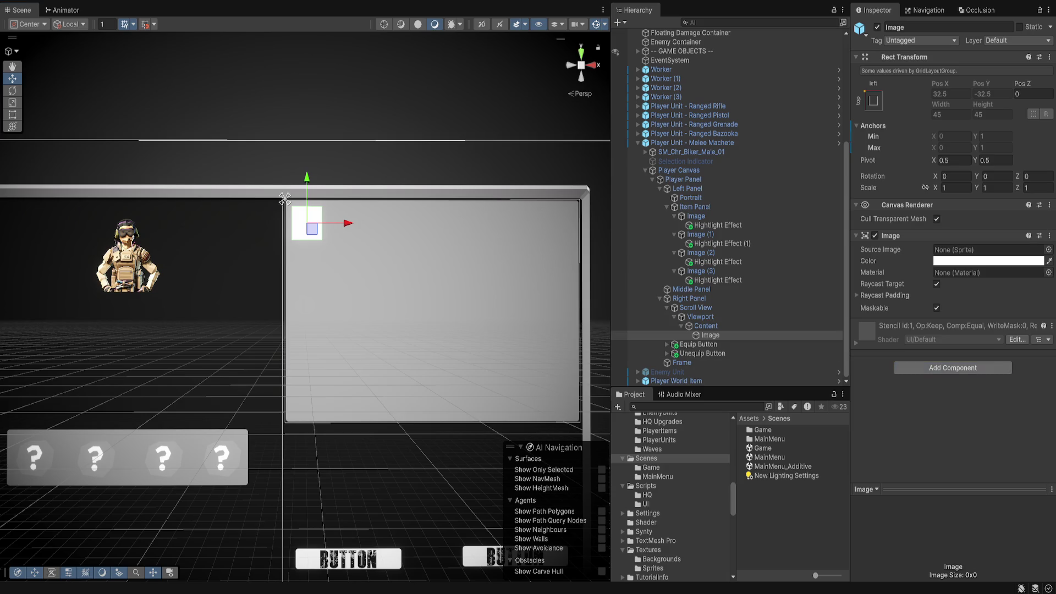
{"action": "key", "text": "ctrl+z"}
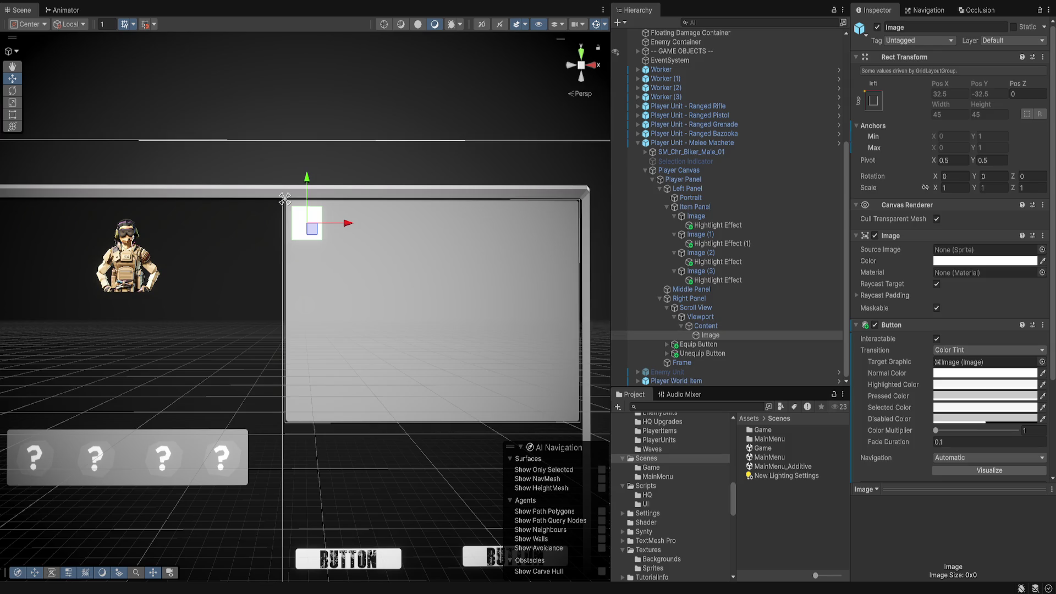
{"action": "scroll", "coordinate": [951, 274], "scroll_direction": "down", "scroll_amount": 3}
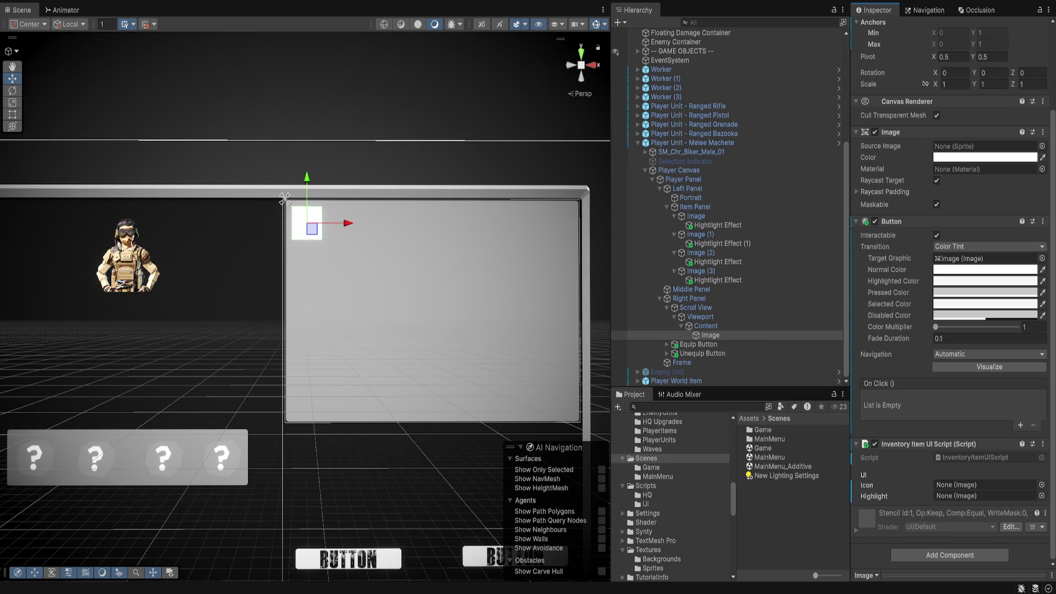
{"action": "left_click", "coordinate": [1020, 425]}
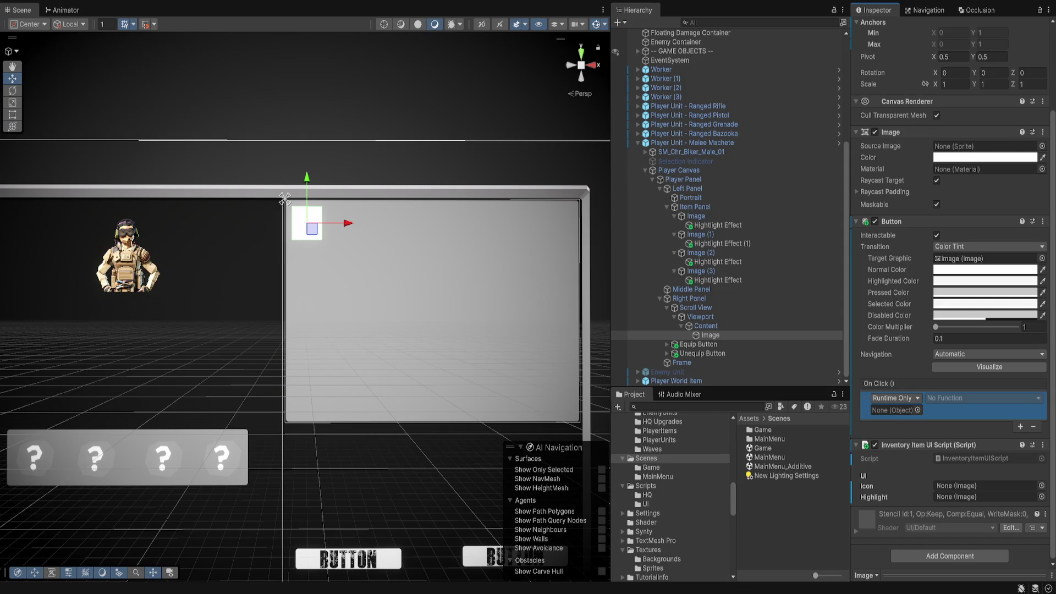
{"action": "left_click_drag", "start_coordinate": [710, 335], "coordinate": [894, 409]}
{"action": "left_click", "coordinate": [984, 398]}
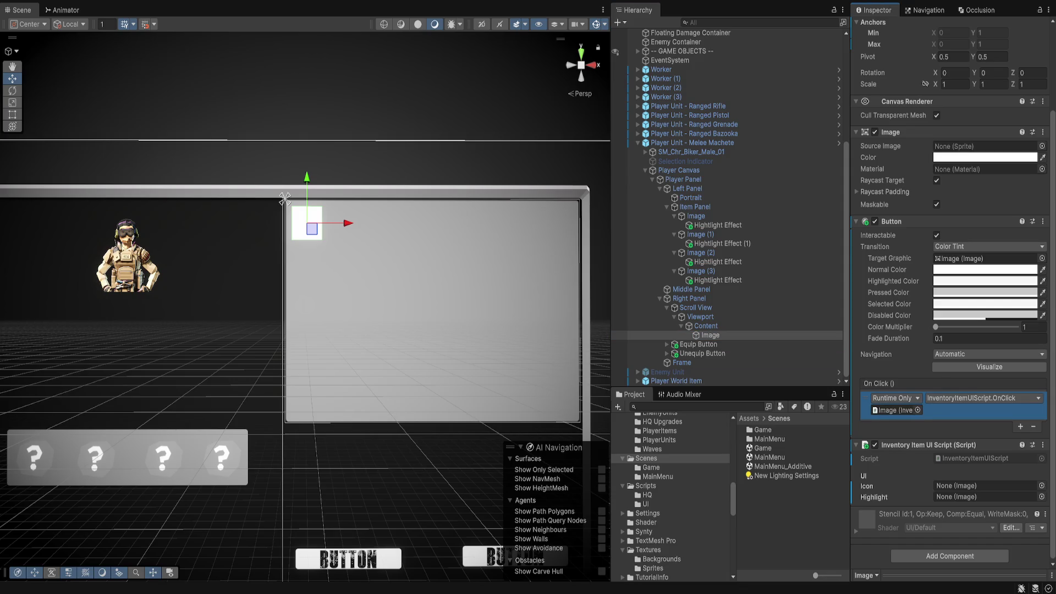
Assign the Image as the InventoryItemUIScript's Icon
{"action": "scroll", "coordinate": [951, 292], "scroll_direction": "up", "scroll_amount": 2}
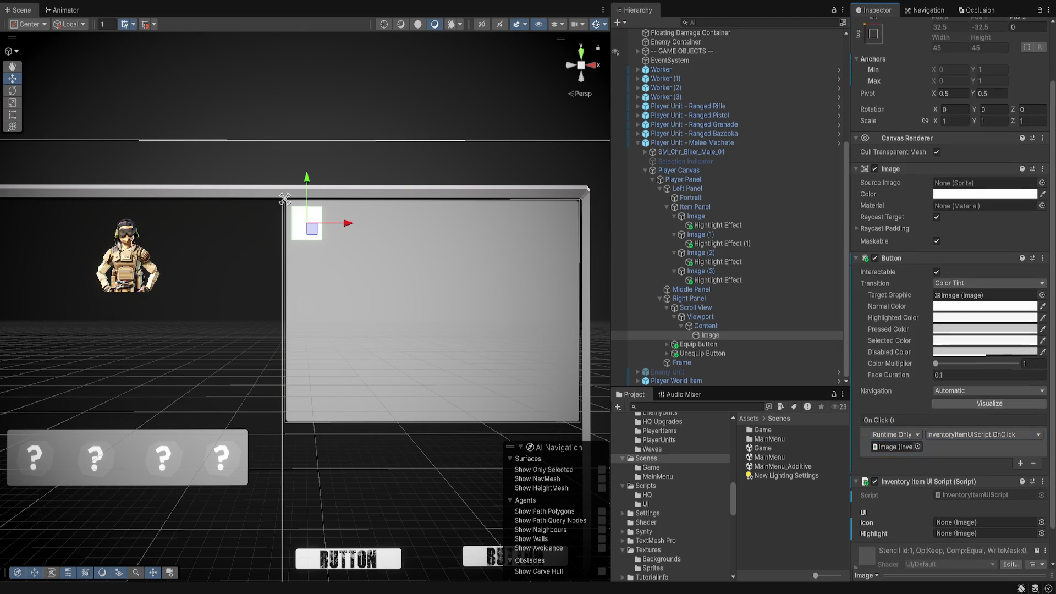
{"action": "left_click_drag", "start_coordinate": [710, 335], "coordinate": [985, 521]}
{"action": "left_click", "coordinate": [710, 335]}
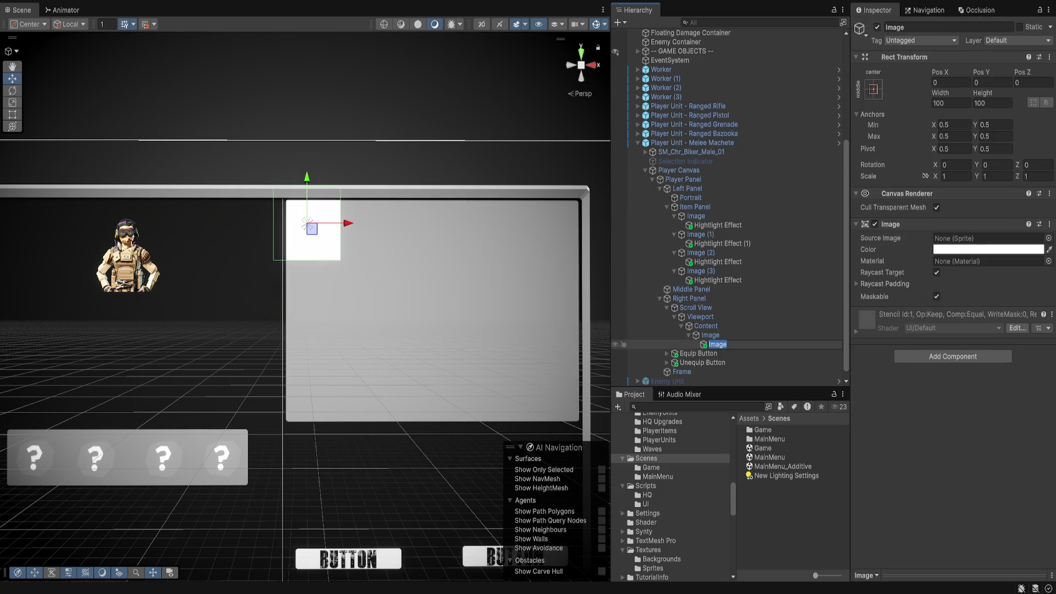
Rename the new child image to Hightlight
{"action": "type", "text": "Bo"}
{"action": "key", "text": "BackSpace"}
{"action": "key", "text": "BackSpace"}
{"action": "type", "text": "Hightlight"}
{"action": "key", "text": "Return"}
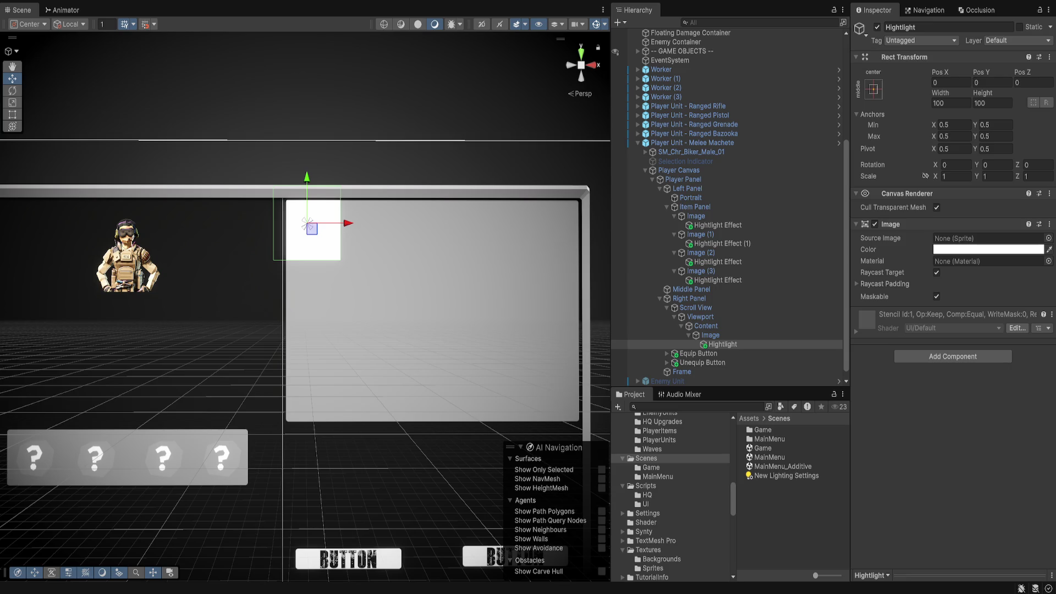
Give Hightlight the SPR_HUD_Frame_Edge_Thin sprite and stretch it to fill the slot
{"action": "key", "text": "Right"}
{"action": "key", "text": "Right"}
{"action": "key", "text": "Right"}
{"action": "key", "text": "Right"}
{"action": "key", "text": "Right"}
{"action": "key", "text": "Right"}
{"action": "key", "text": "Right"}
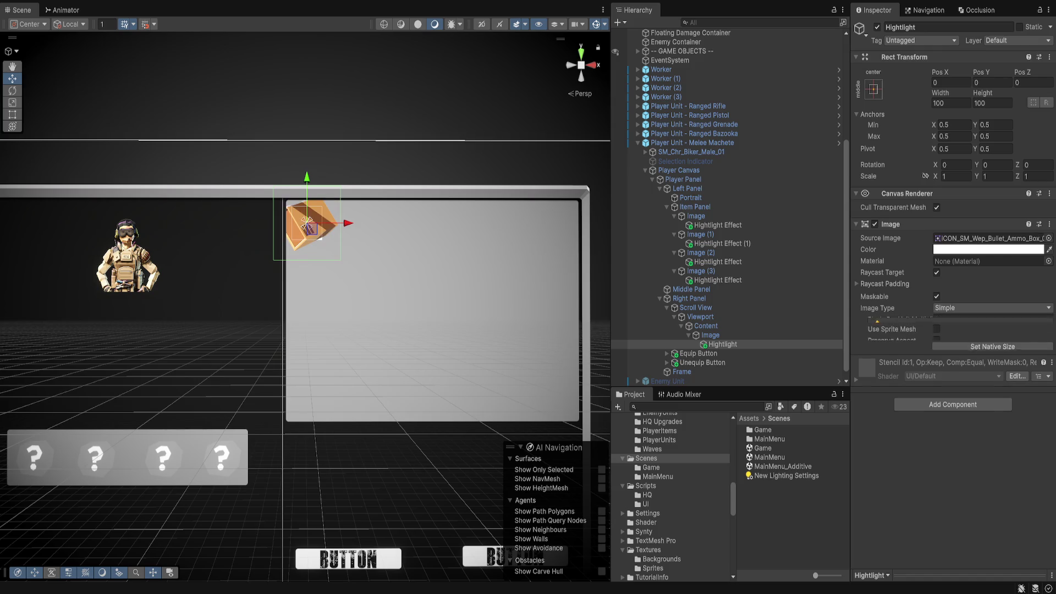
{"action": "key", "text": "Right"}
{"action": "key", "text": "Right"}
{"action": "key", "text": "Right"}
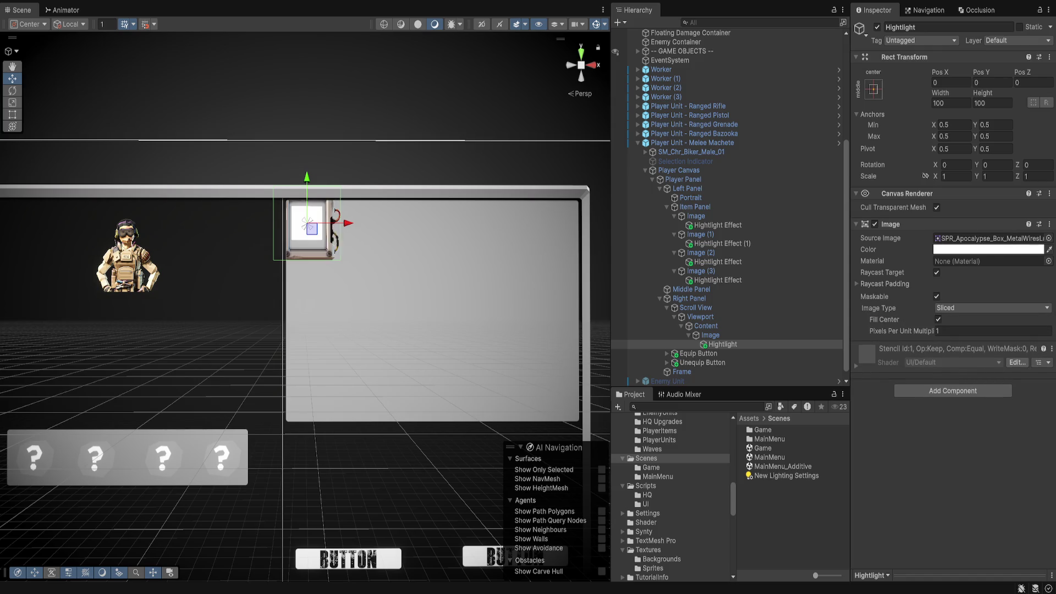
{"action": "key", "text": "Right"}
{"action": "key", "text": "Right"}
{"action": "key", "text": "Right"}
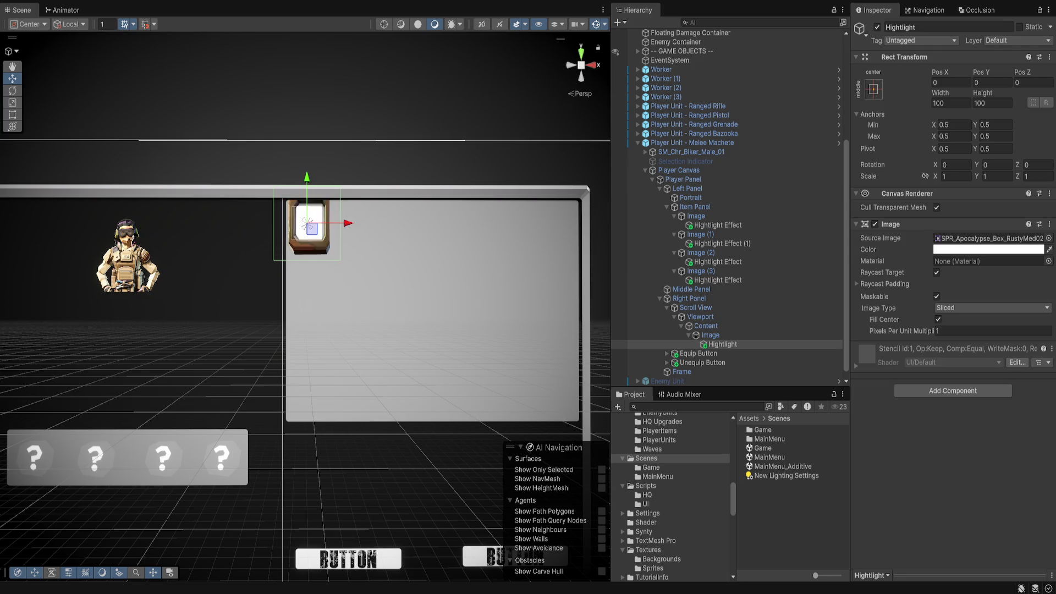
{"action": "key", "text": "Right"}
{"action": "key", "text": "Right"}
{"action": "key", "text": "Right"}
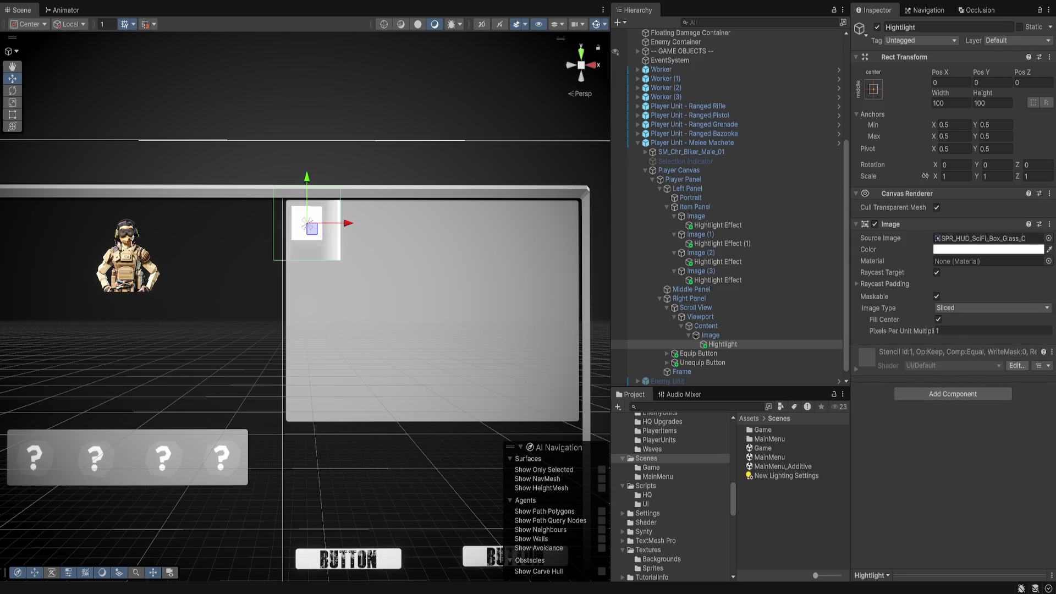
{"action": "key", "text": "Right"}
{"action": "key", "text": "Left"}
{"action": "key", "text": "Right"}
{"action": "key", "text": "Right"}
{"action": "key", "text": "Right"}
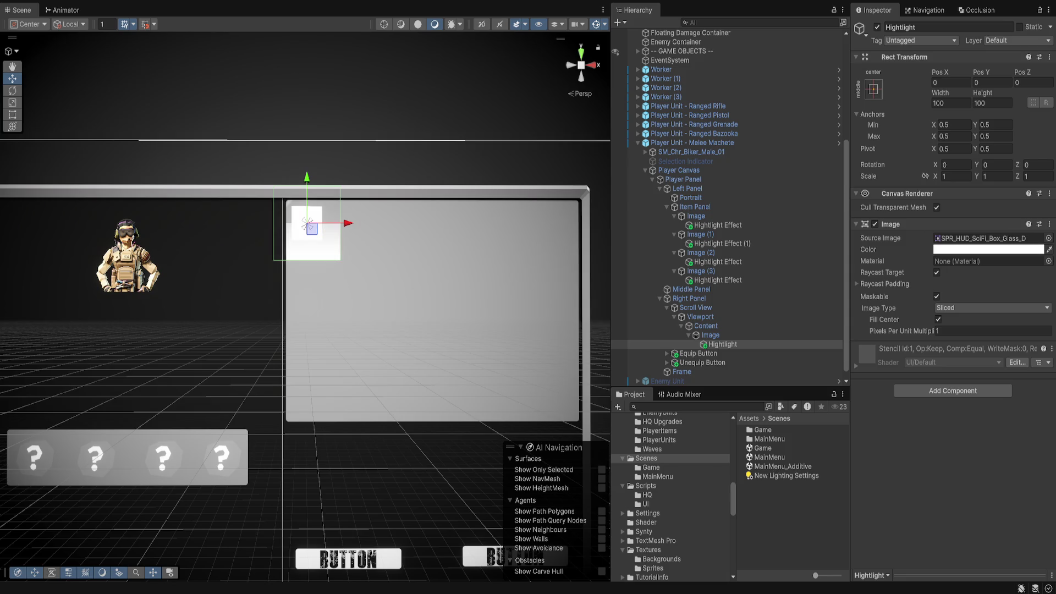
{"action": "key", "text": "Right"}
{"action": "key", "text": "Right"}
{"action": "key", "text": "Right"}
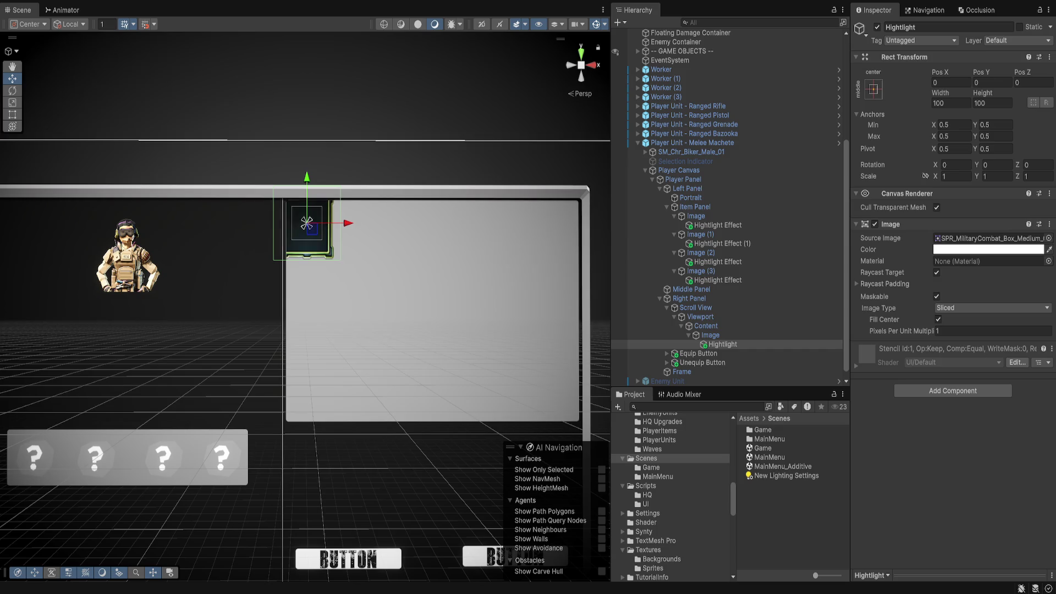
{"action": "key", "text": "Right"}
{"action": "key", "text": "Right"}
{"action": "key", "text": "Right"}
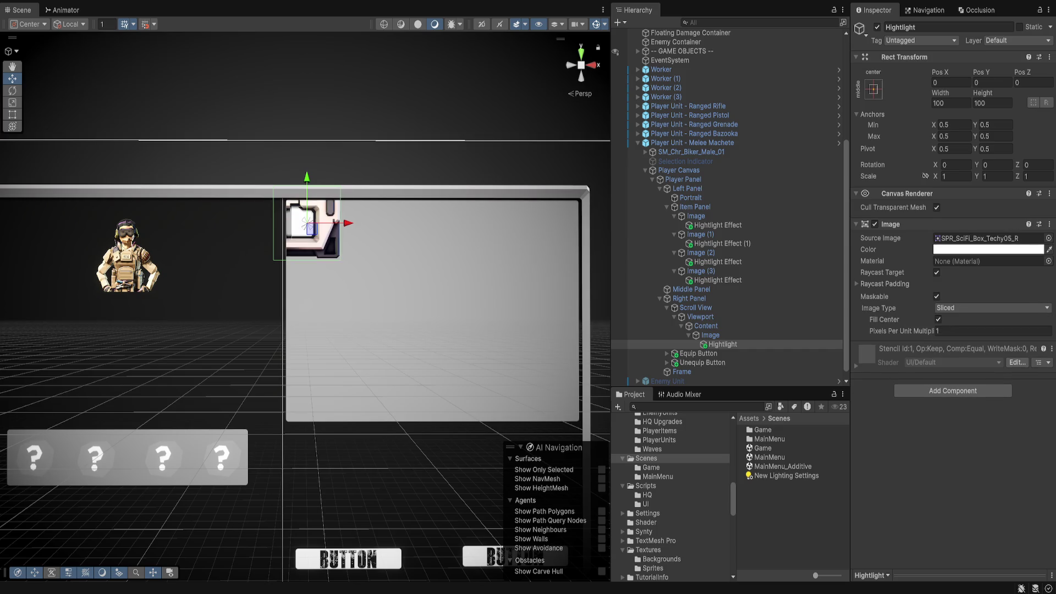
{"action": "key", "text": "Right"}
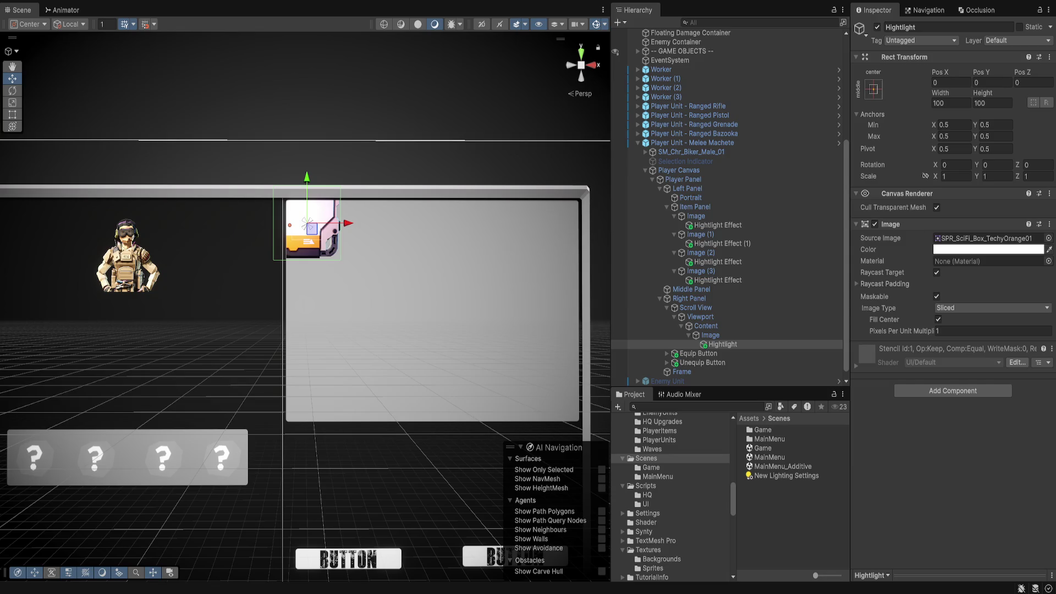
{"action": "key", "text": "Right"}
{"action": "key", "text": "Right"}
{"action": "key", "text": "Right"}
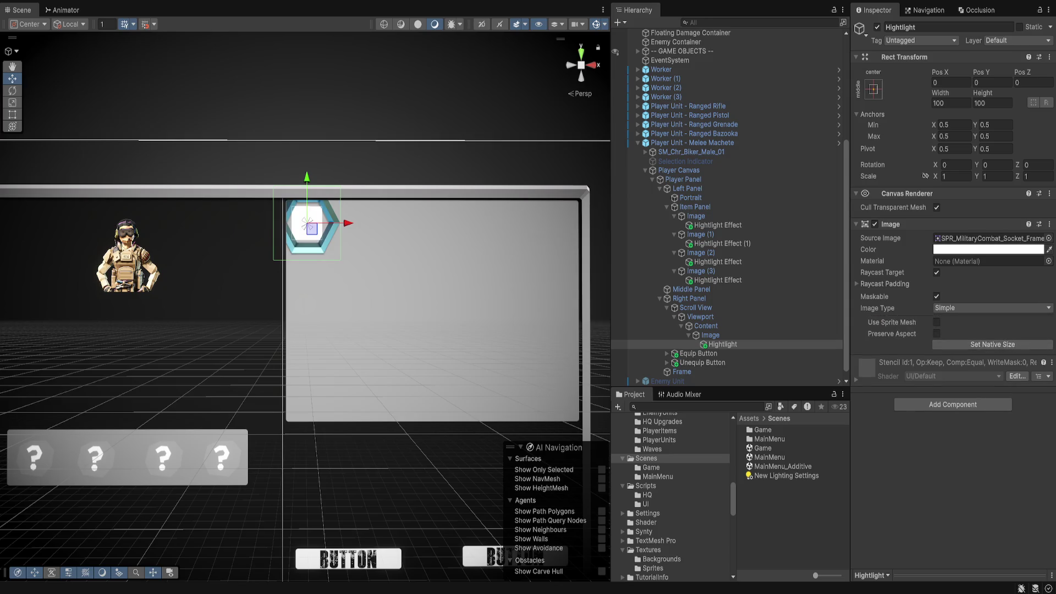
{"action": "key", "text": "Right"}
{"action": "key", "text": "Right"}
{"action": "key", "text": "Right"}
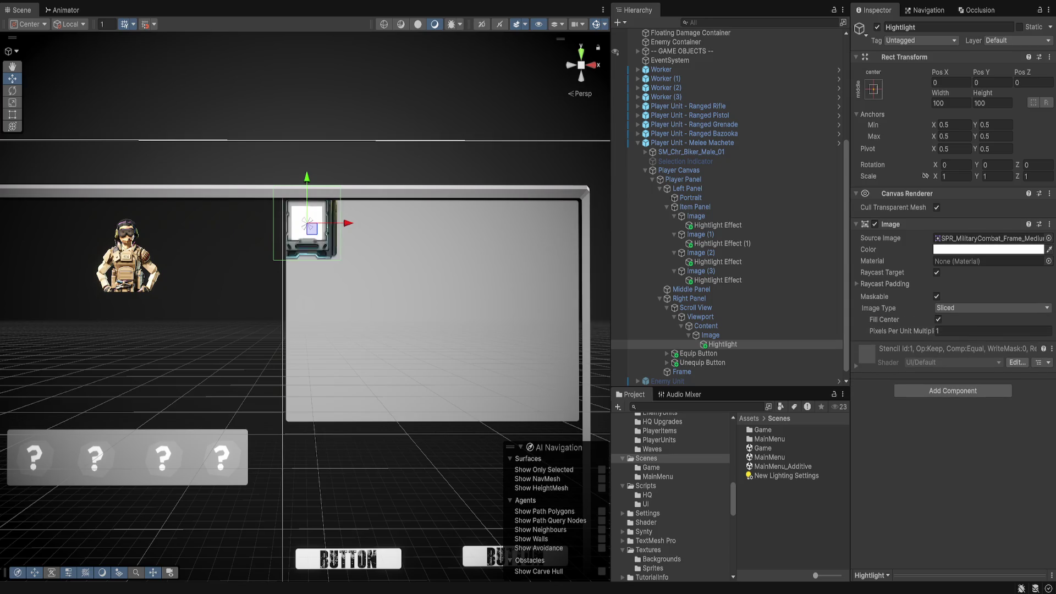
{"action": "key", "text": "Right"}
{"action": "key", "text": "Right"}
{"action": "key", "text": "Right"}
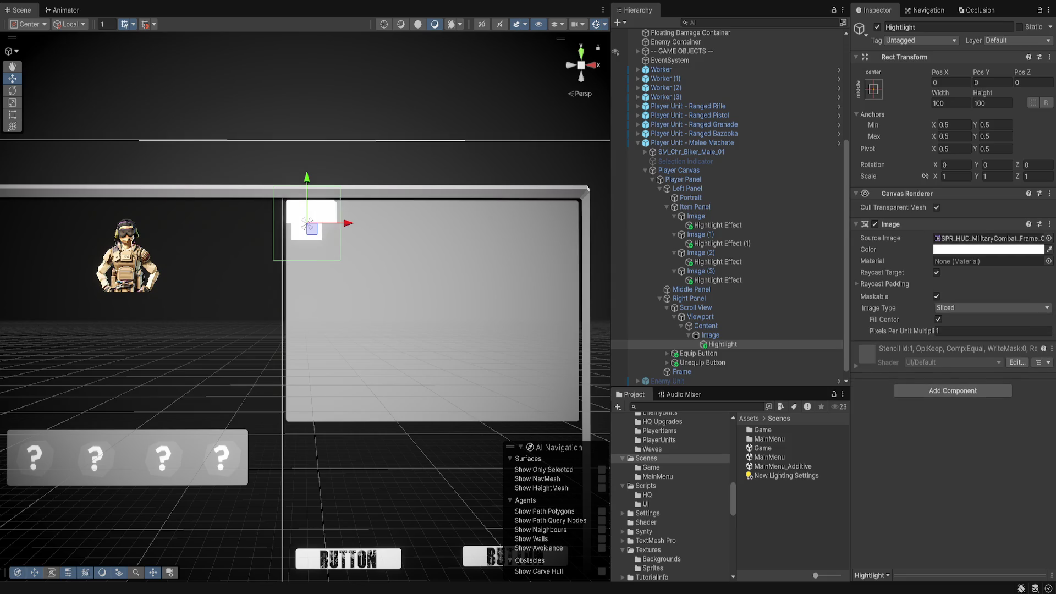
{"action": "key", "text": "Right"}
{"action": "key", "text": "Right"}
{"action": "key", "text": "Right"}
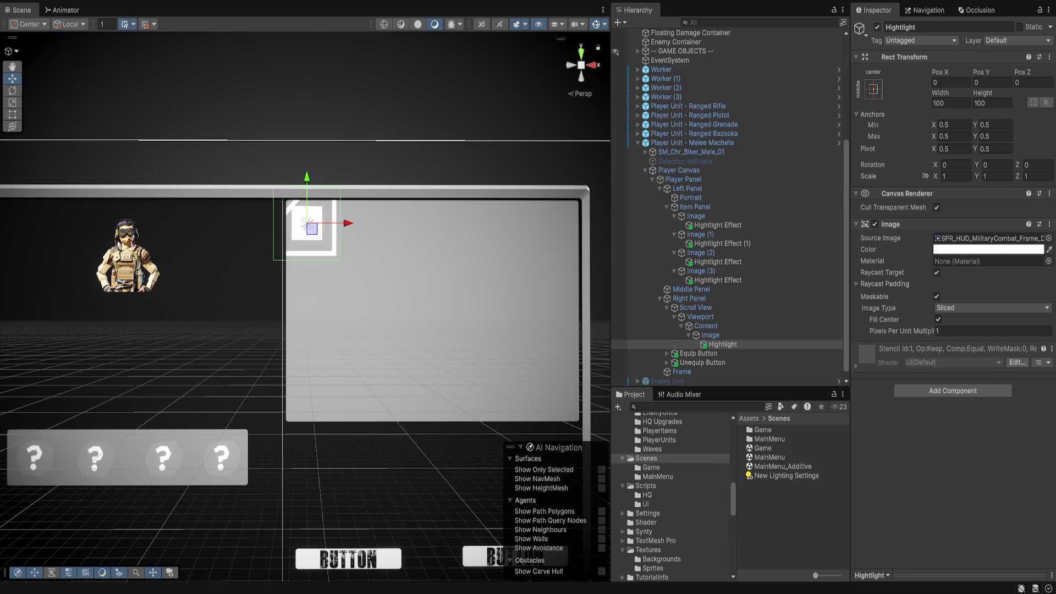
{"action": "key", "text": "Right"}
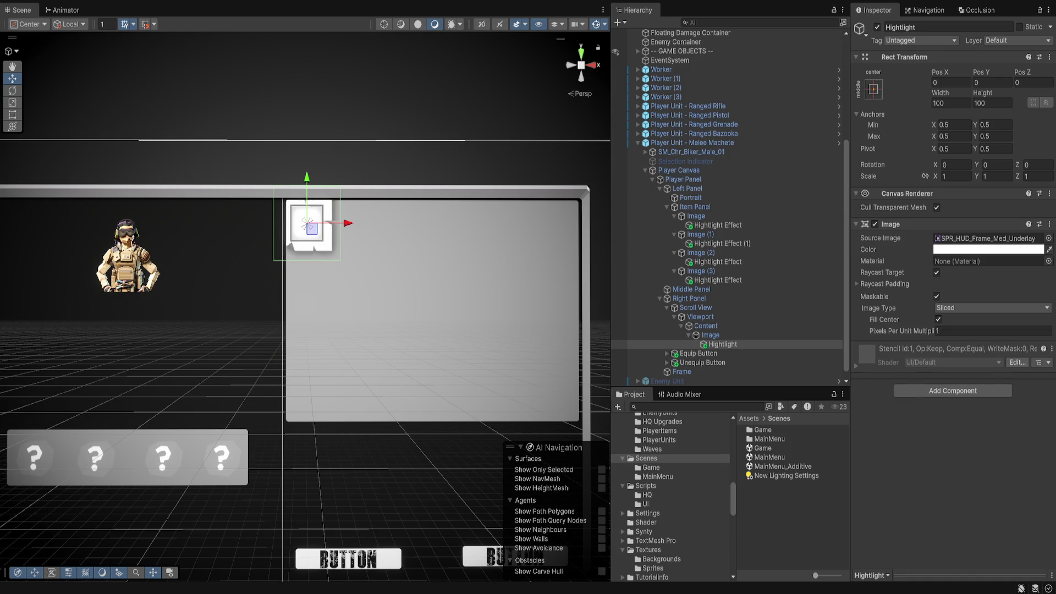
{"action": "key", "text": "Right"}
{"action": "key", "text": "Right"}
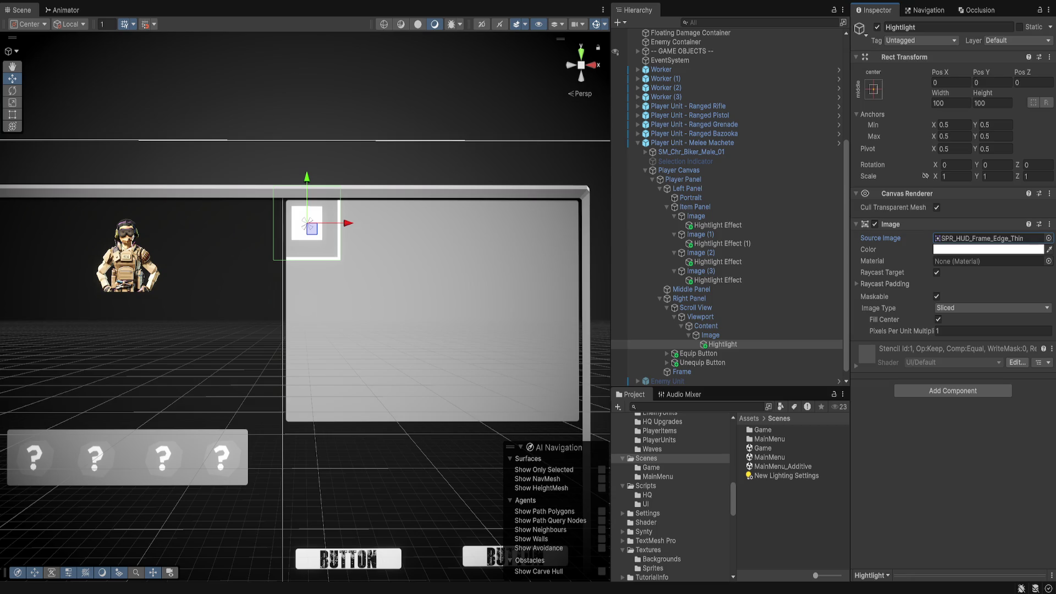
{"action": "left_click", "coordinate": [873, 89]}
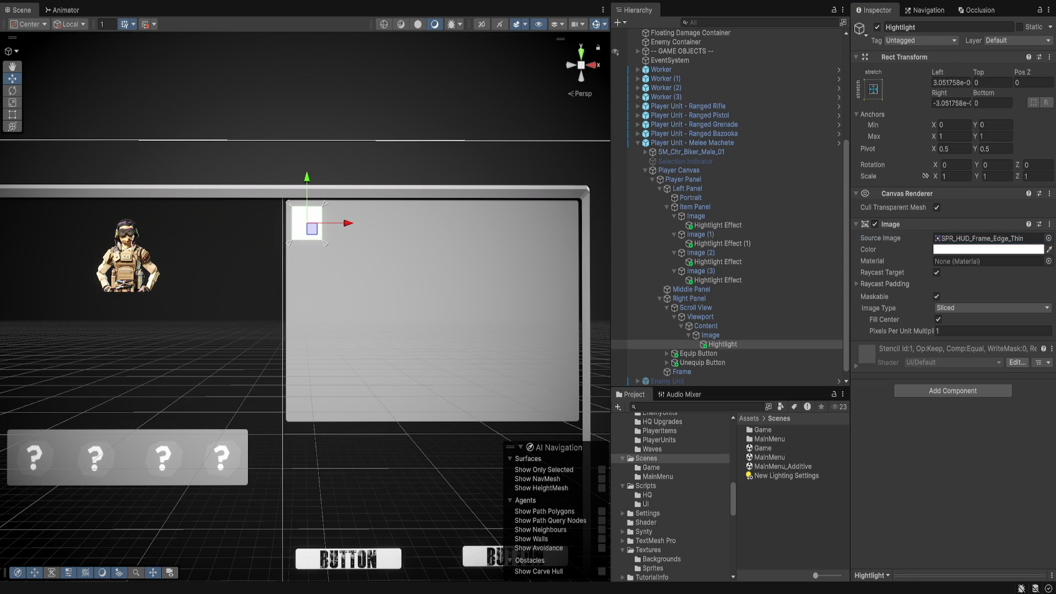
Set Hightlight's edge offsets to -2 on all sides and its sprite multiplier to 10
{"action": "key", "text": "f"}
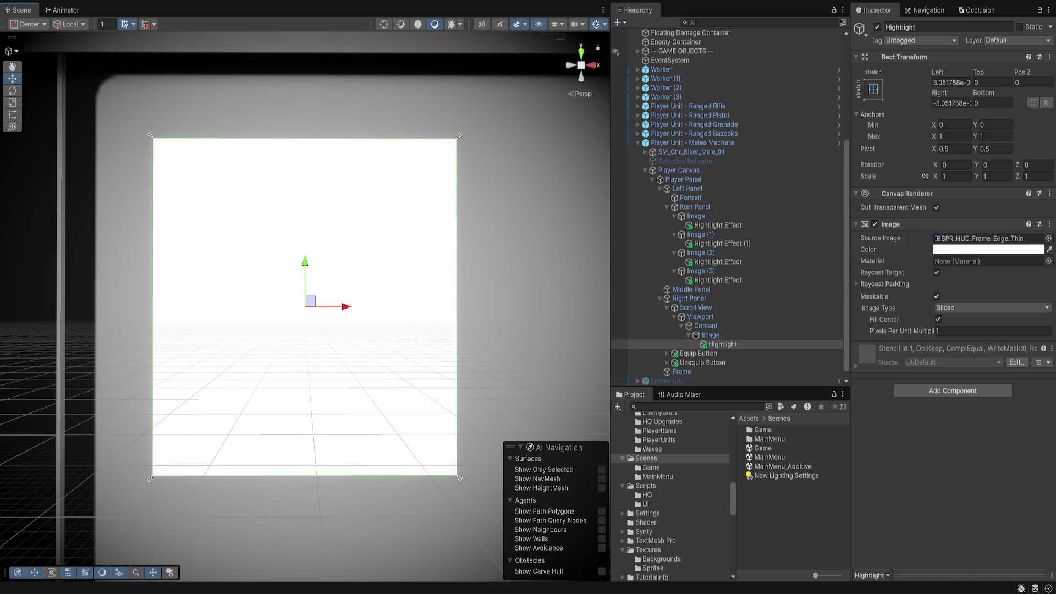
{"action": "left_click", "coordinate": [951, 83]}
{"action": "type", "text": "-3"}
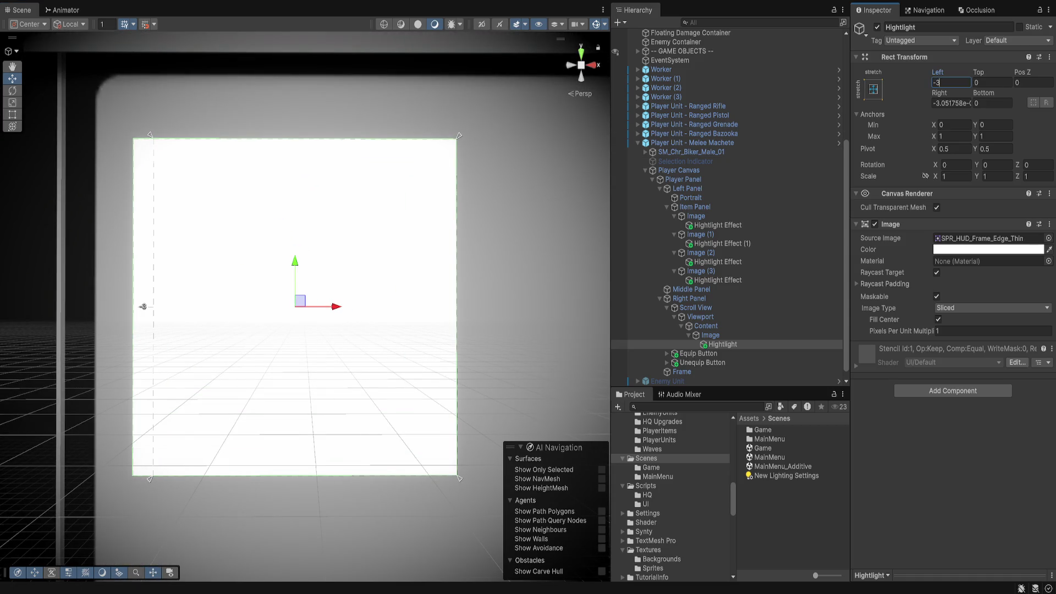
{"action": "key", "text": "BackSpace"}
{"action": "type", "text": "2"}
{"action": "key", "text": "Tab"}
{"action": "type", "text": "-2"}
{"action": "key", "text": "Tab"}
{"action": "key", "text": "Tab"}
{"action": "type", "text": "-2"}
{"action": "key", "text": "Tab"}
{"action": "type", "text": "-2"}
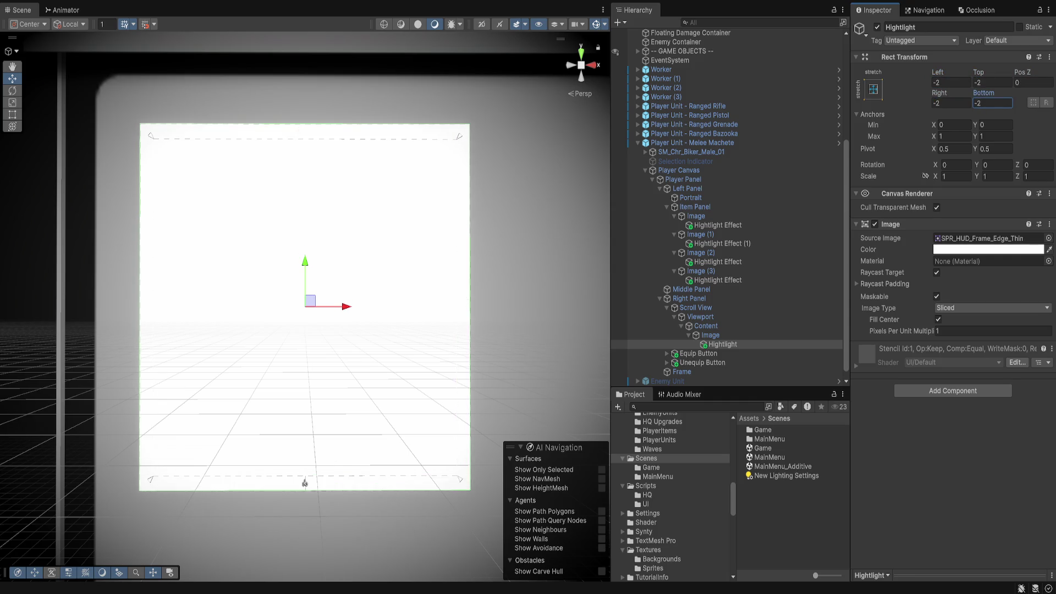
{"action": "left_click", "coordinate": [939, 331]}
{"action": "type", "text": "10"}
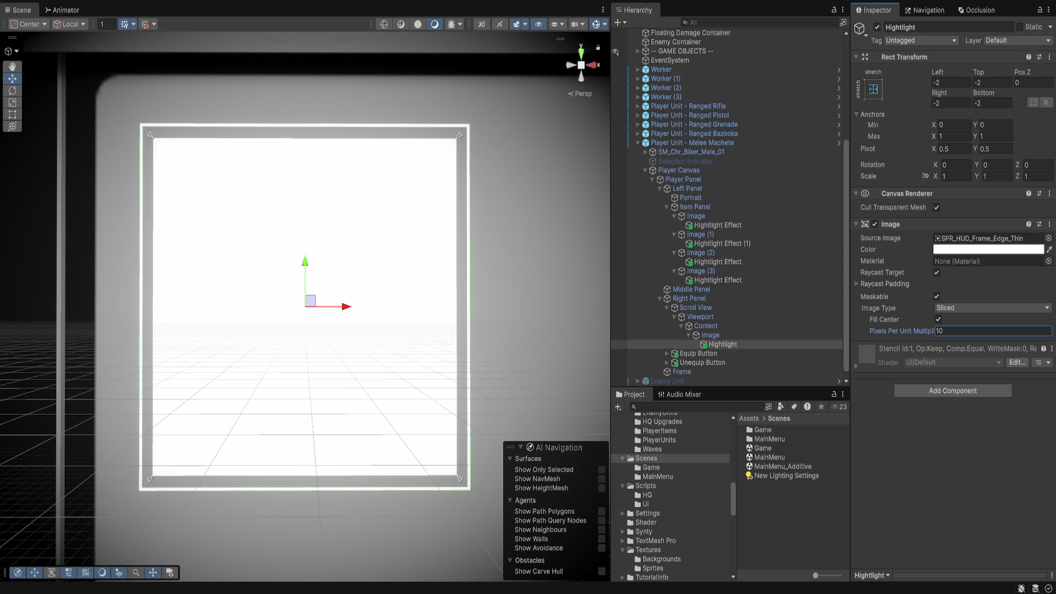
Change Hightlight's offsets to -1 left and 0 on the other edges, nudging its top edge
{"action": "left_click", "coordinate": [950, 83]}
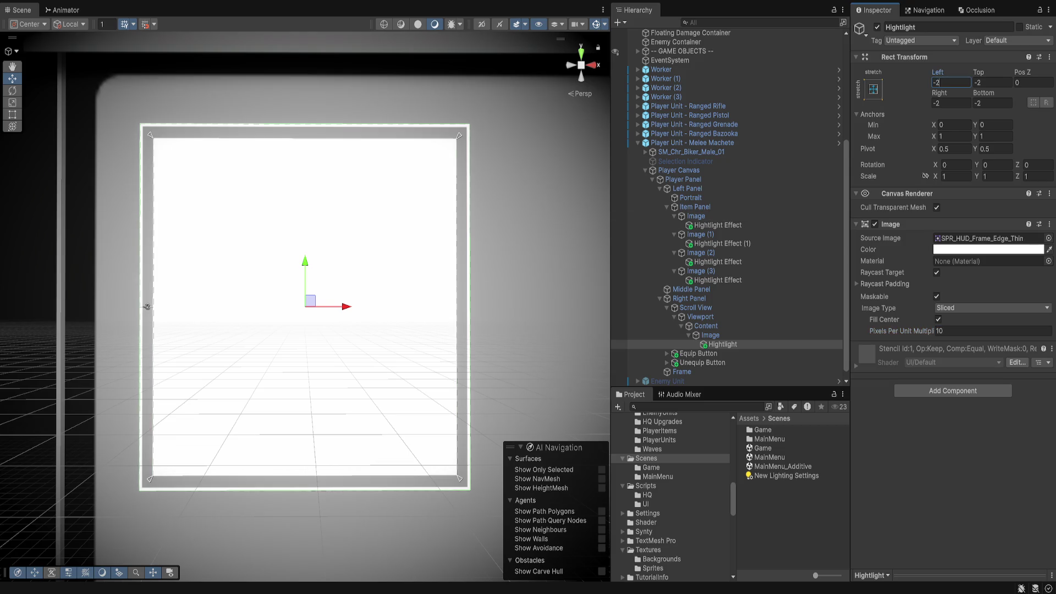
{"action": "key", "text": "BackSpace"}
{"action": "type", "text": "1"}
{"action": "key", "text": "Tab"}
{"action": "key", "text": "BackSpace"}
{"action": "type", "text": "0"}
{"action": "key", "text": "shift+Tab"}
{"action": "type", "text": "0"}
{"action": "key", "text": "Tab"}
{"action": "key", "text": "Tab"}
{"action": "key", "text": "Tab"}
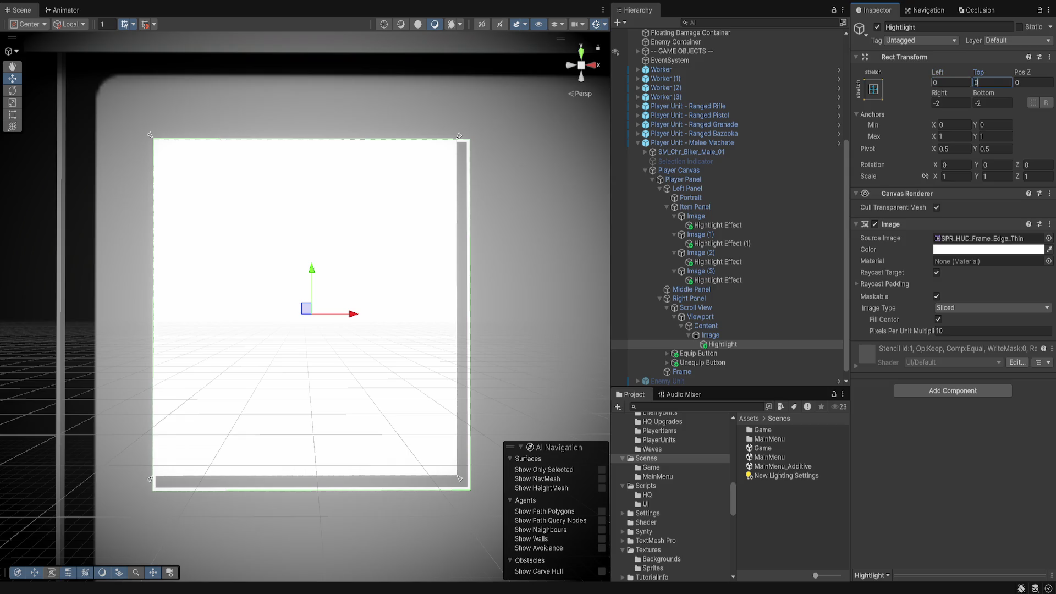
{"action": "type", "text": "0"}
{"action": "key", "text": "Tab"}
{"action": "type", "text": "0"}
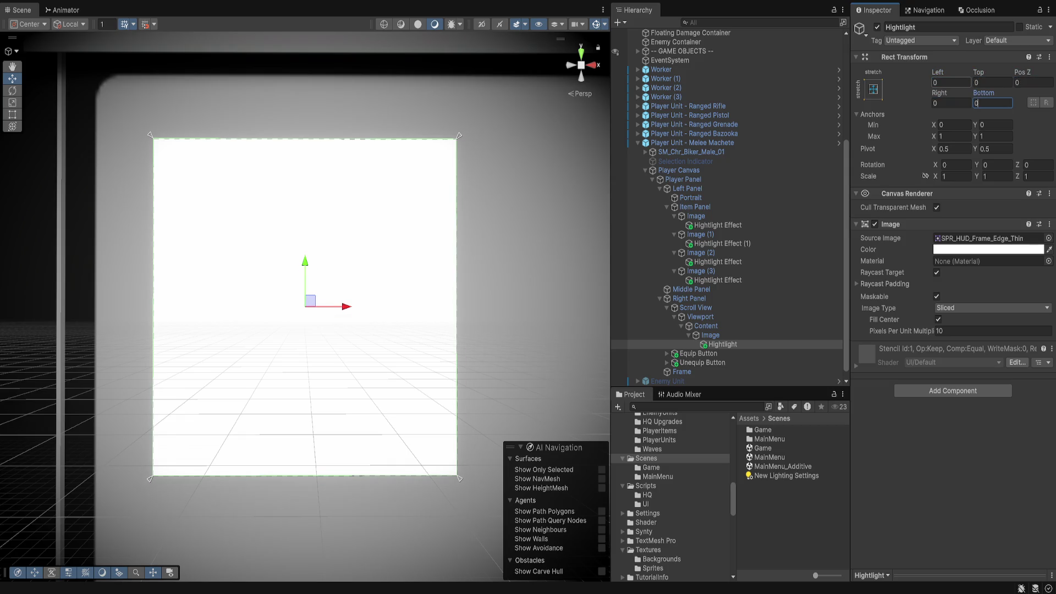
{"action": "mouse_move", "coordinate": [305, 138]}
{"action": "left_mouse_down"}
{"action": "mouse_move", "coordinate": [306, 163]}
{"action": "mouse_move", "coordinate": [306, 135]}
{"action": "left_mouse_up"}
Delete the first slot's old Hightlight Effect and restore the Hightlight child under Image
{"action": "key", "text": "ctrl+z"}
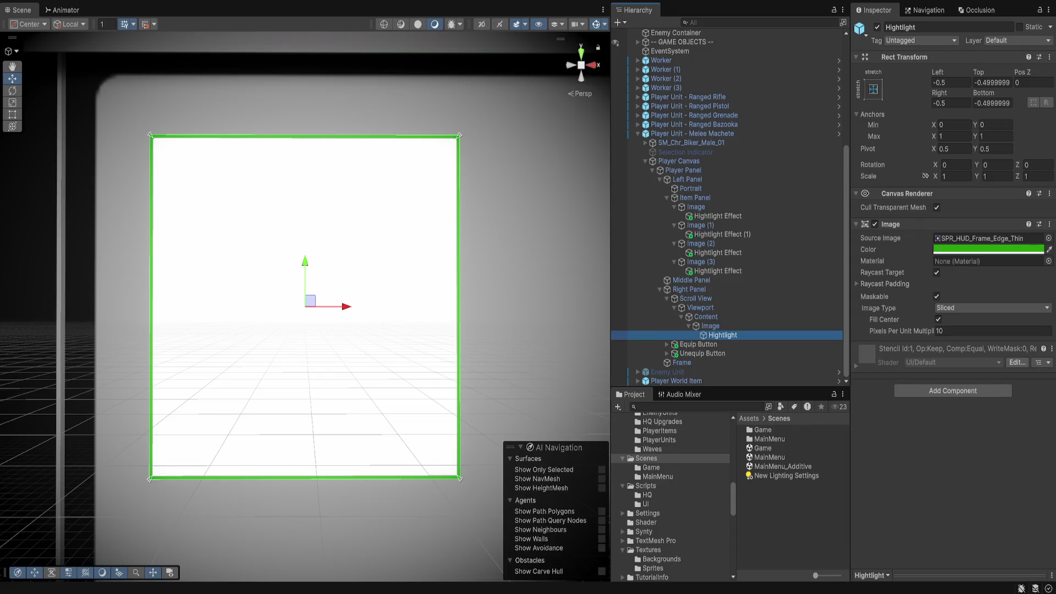
{"action": "left_click", "coordinate": [717, 215]}
{"action": "key", "text": "Delete"}
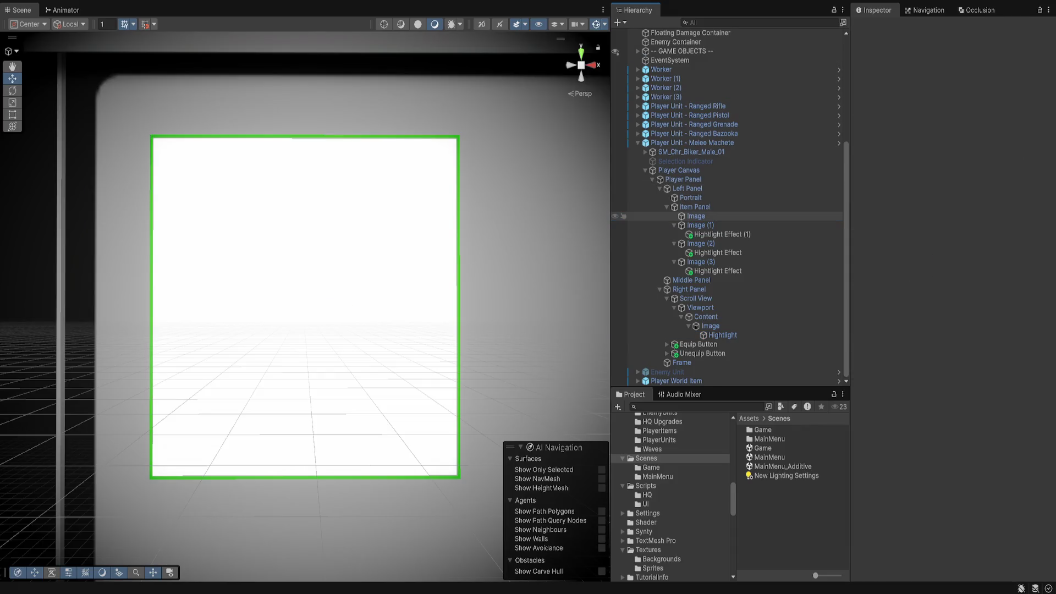
{"action": "left_click", "coordinate": [696, 215]}
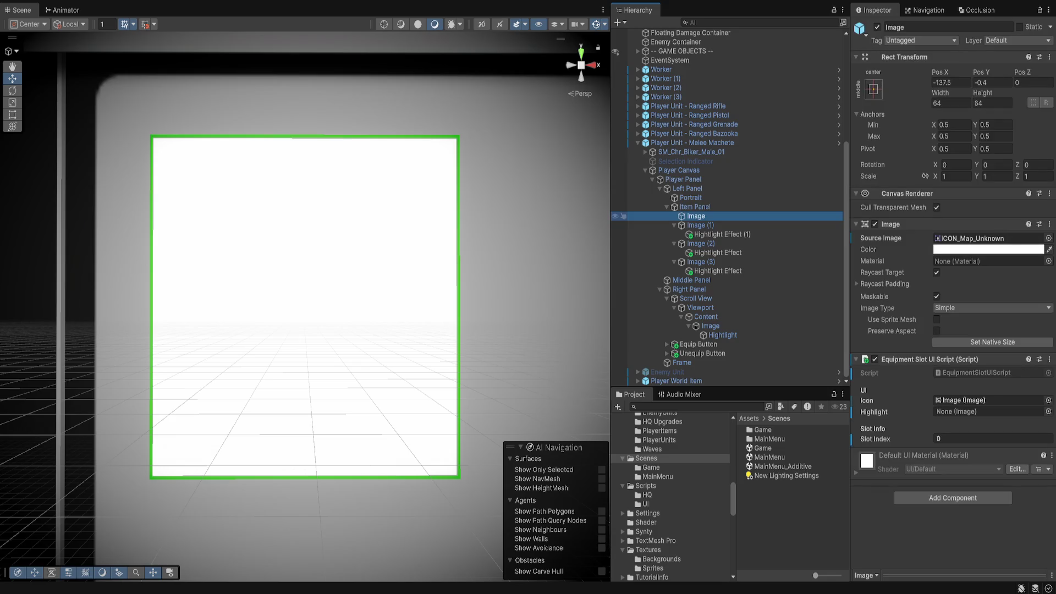
{"action": "key", "text": "ctrl+z"}
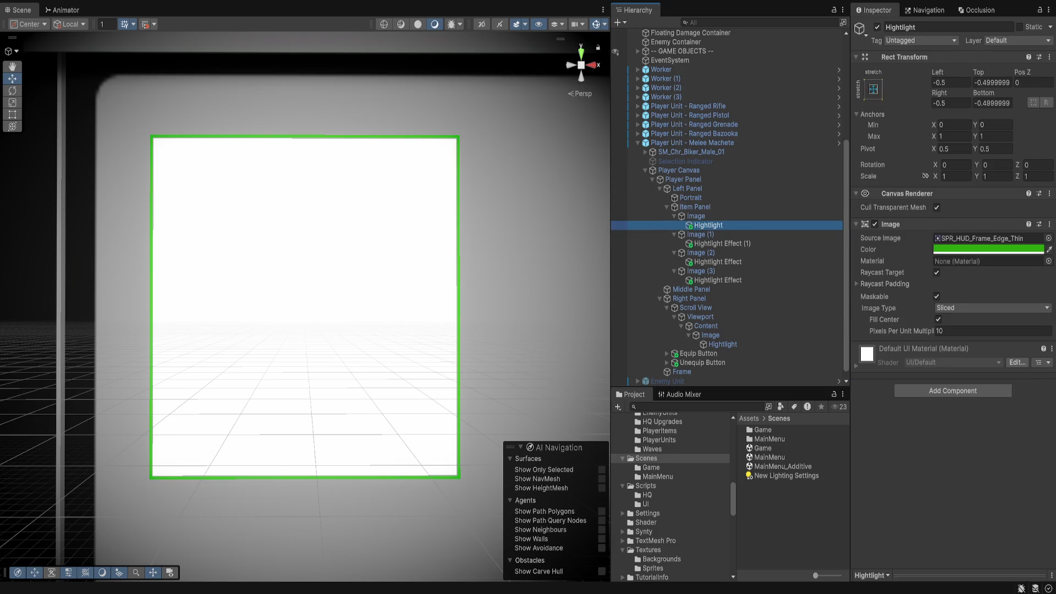
{"action": "key", "text": "f"}
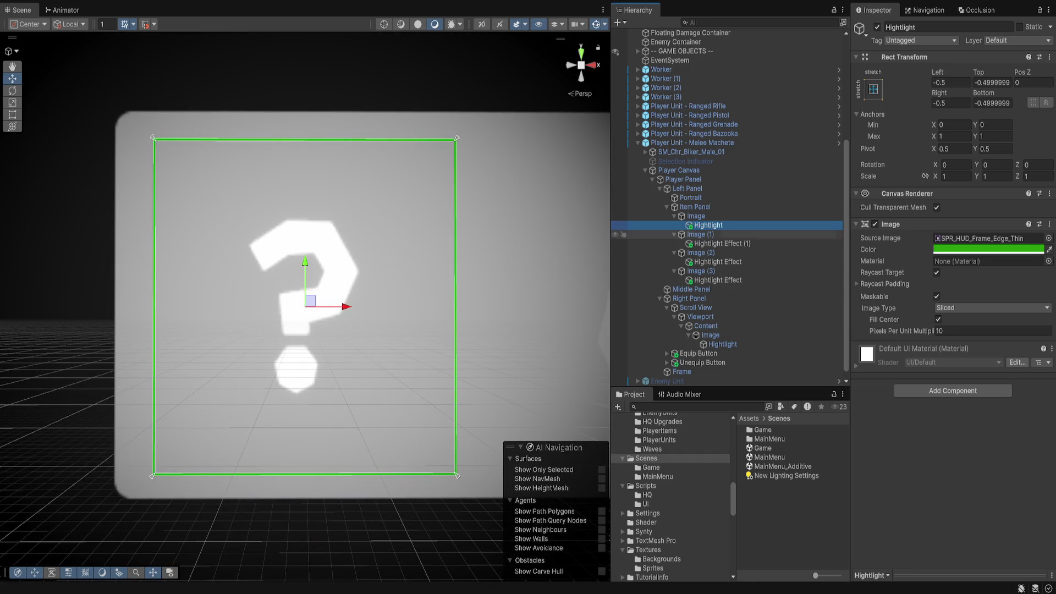
Delete the Hightlight Effect children under Image (1), Image (2) and Image (3)
{"action": "left_click", "coordinate": [718, 243]}
{"action": "key", "text": "Delete"}
{"action": "left_click", "coordinate": [717, 252]}
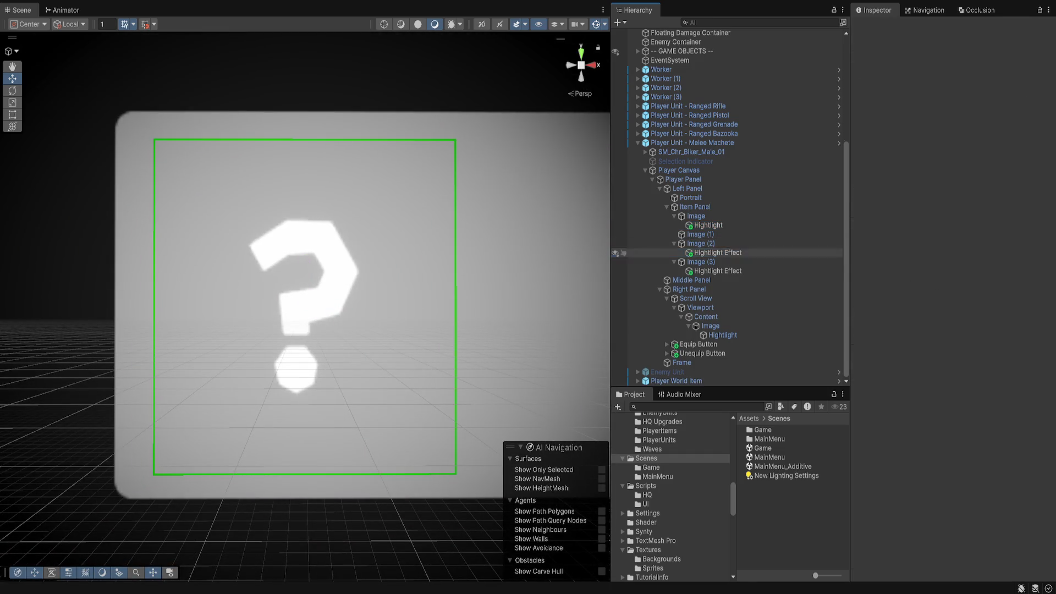
{"action": "key", "text": "Delete"}
{"action": "left_click", "coordinate": [717, 271]}
{"action": "key", "text": "Delete"}
Swap the first slot Image's question-mark icon for the SPR_SciFi_Dial_Minimap_Hexagon sprite
{"action": "left_click", "coordinate": [709, 243]}
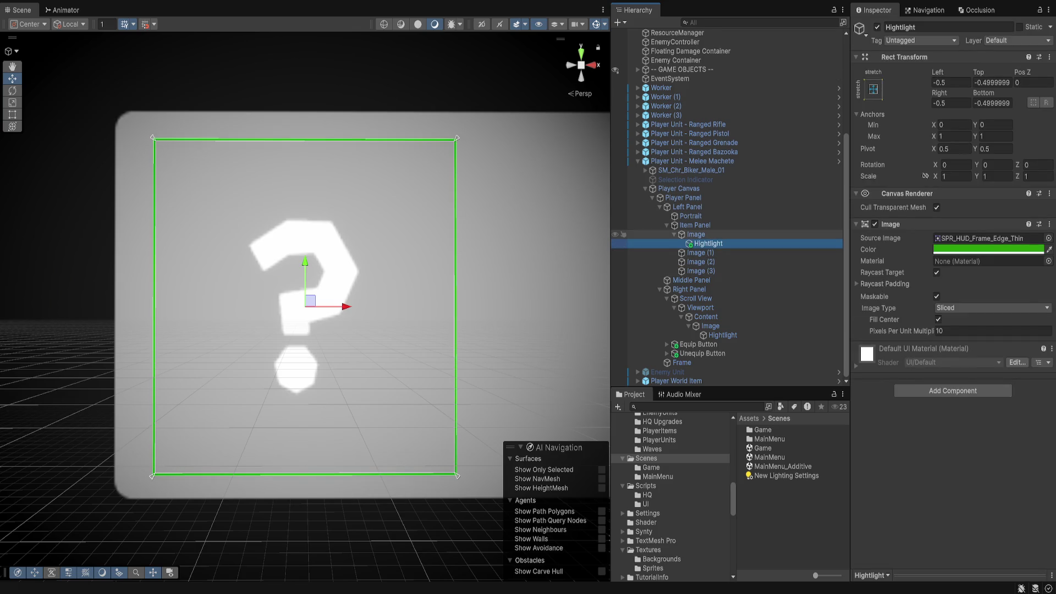
{"action": "left_click", "coordinate": [695, 235]}
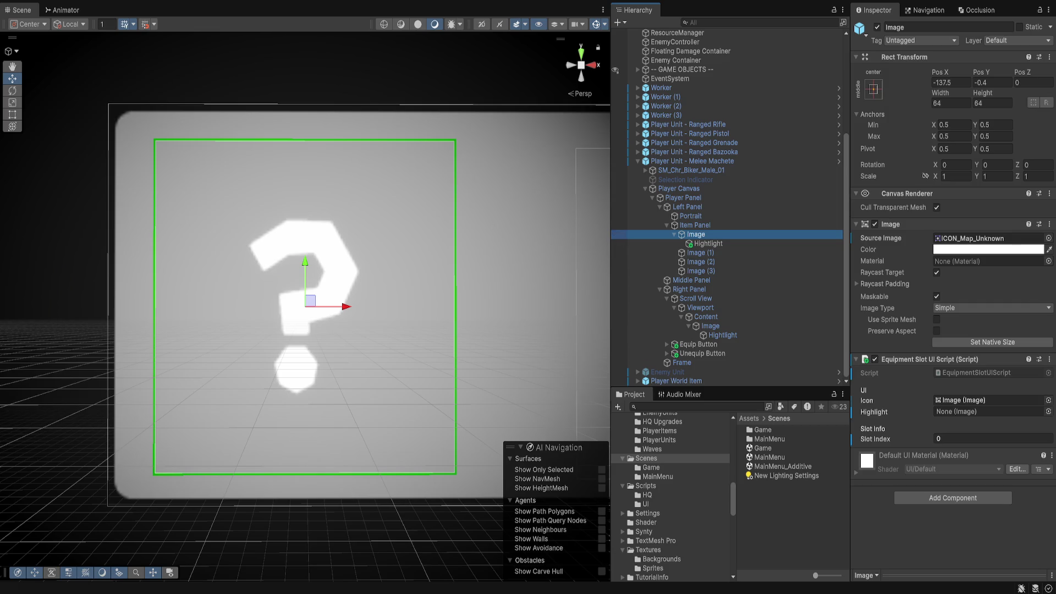
{"action": "scroll", "coordinate": [305, 306], "scroll_direction": "down", "scroll_amount": 5}
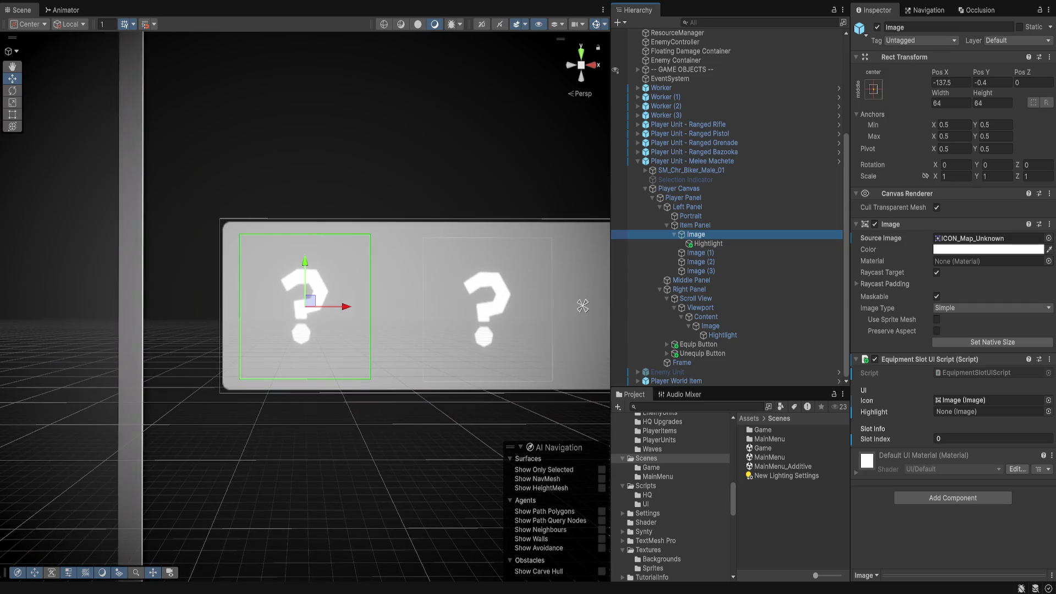
{"action": "scroll", "coordinate": [305, 306], "scroll_direction": "up", "scroll_amount": 4}
{"action": "left_click", "coordinate": [1048, 238]}
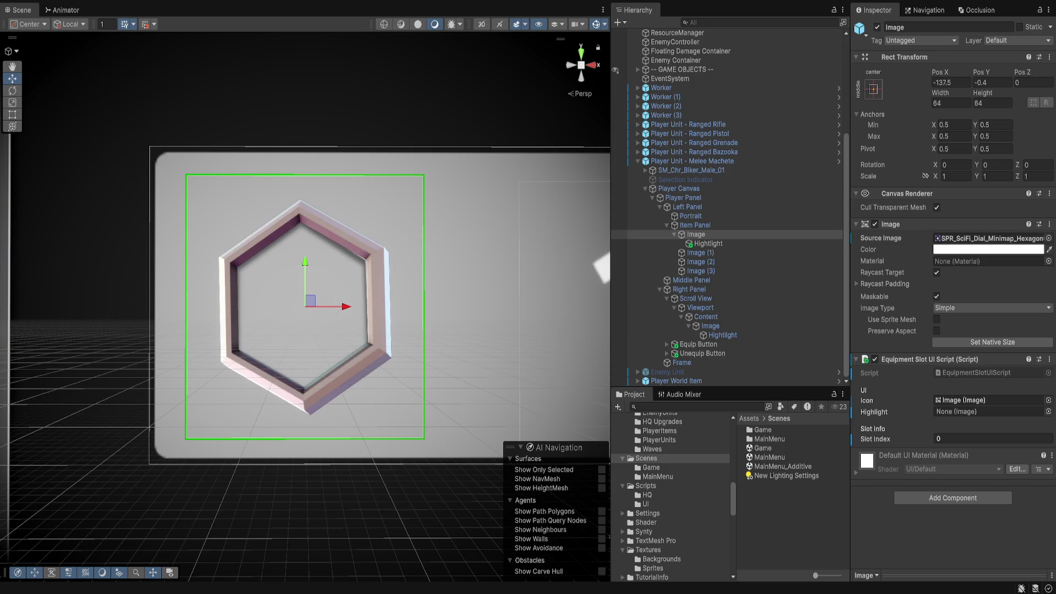
Set the slot image's sprite to SPR_FX_SciFi_HexPatch
{"action": "key", "text": "Right"}
{"action": "key", "text": "Right"}
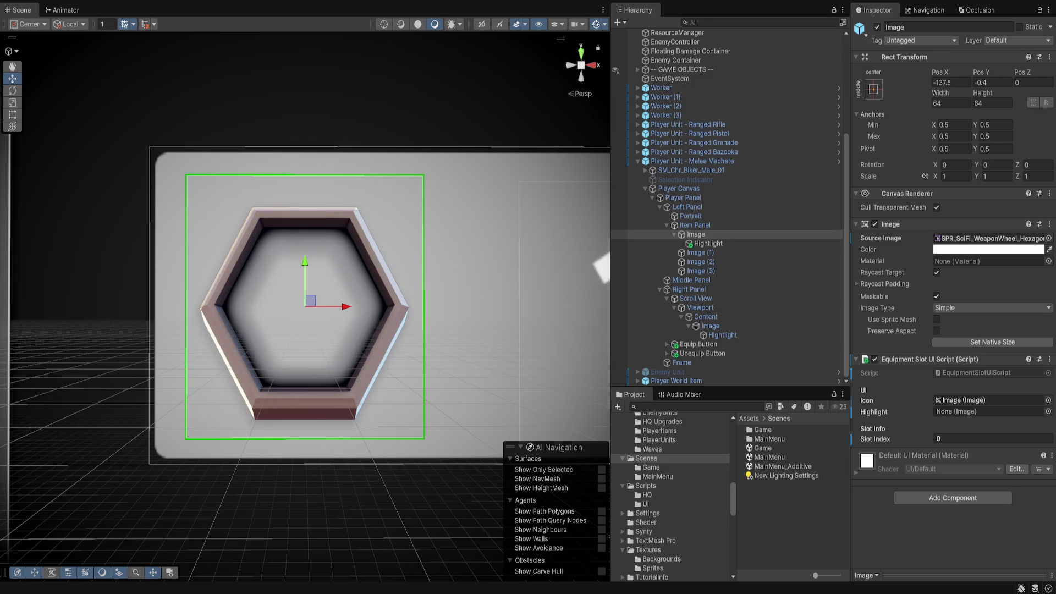
{"action": "key", "text": "Right"}
{"action": "key", "text": "Right"}
{"action": "key", "text": "Right"}
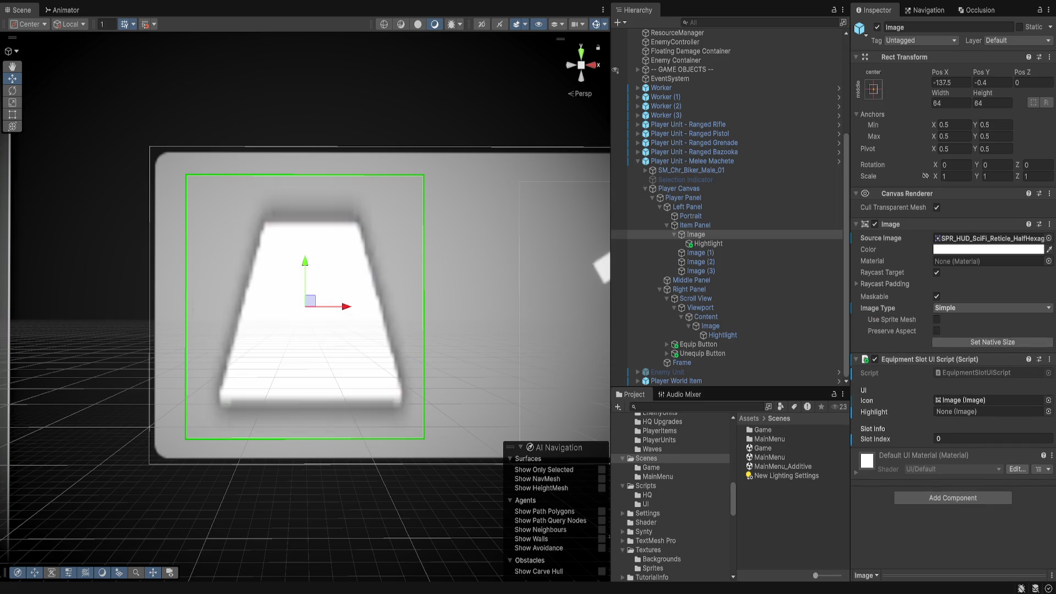
{"action": "key", "text": "Right"}
{"action": "key", "text": "Right"}
{"action": "key", "text": "Right"}
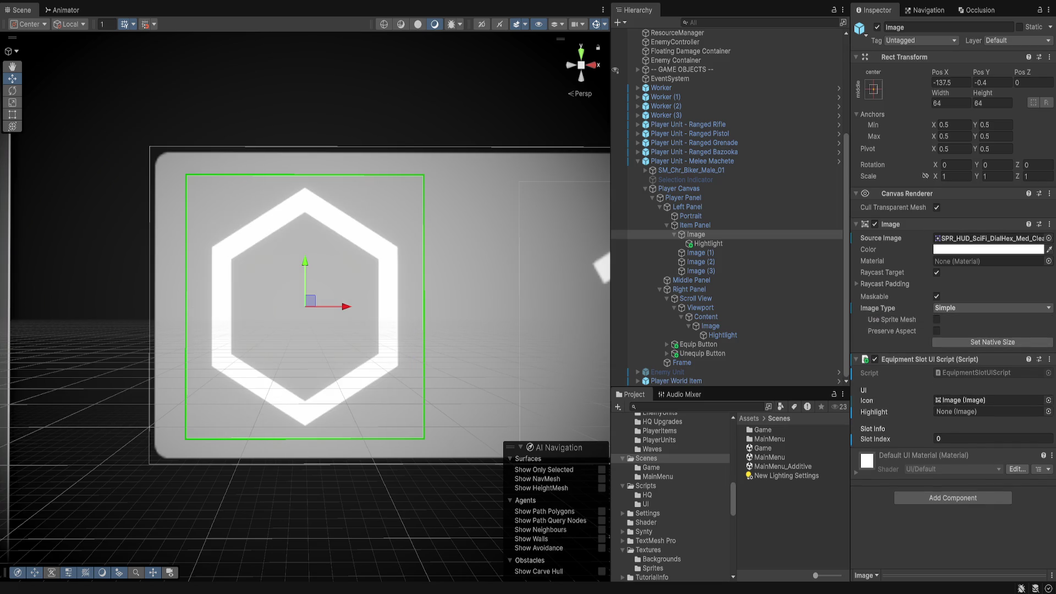
{"action": "key", "text": "Right"}
{"action": "key", "text": "Right"}
{"action": "key", "text": "Right"}
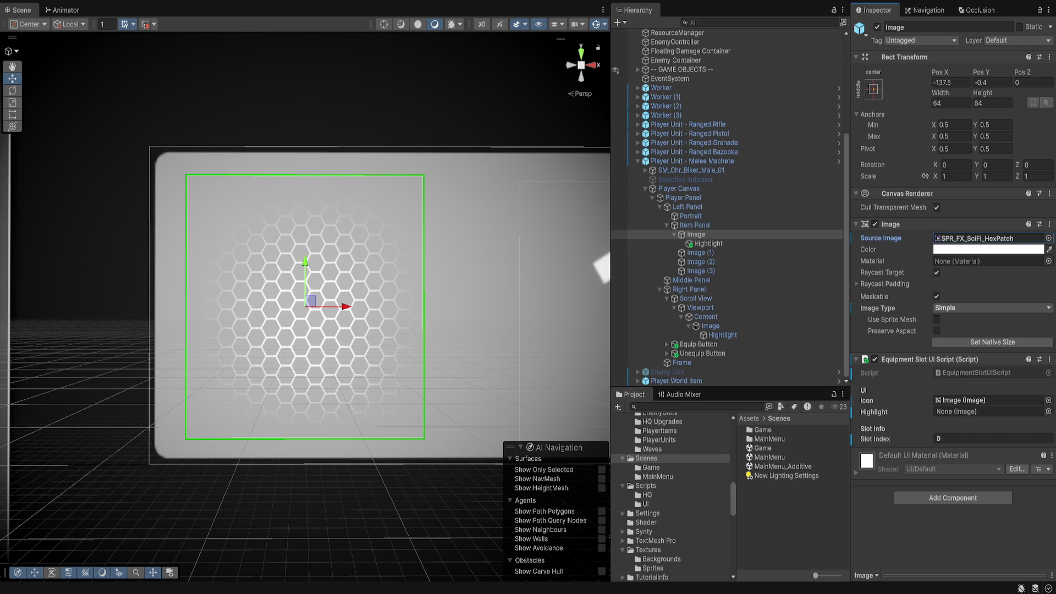
Select Image (1) through Image (3) in the Item Panel
{"action": "left_click", "coordinate": [708, 243]}
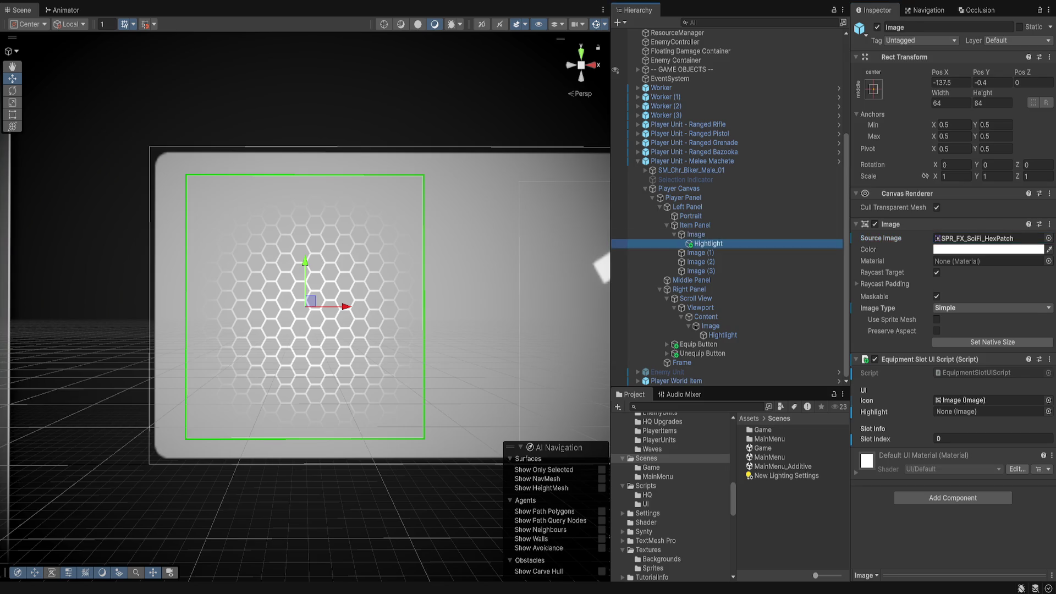
{"action": "left_click", "coordinate": [696, 234]}
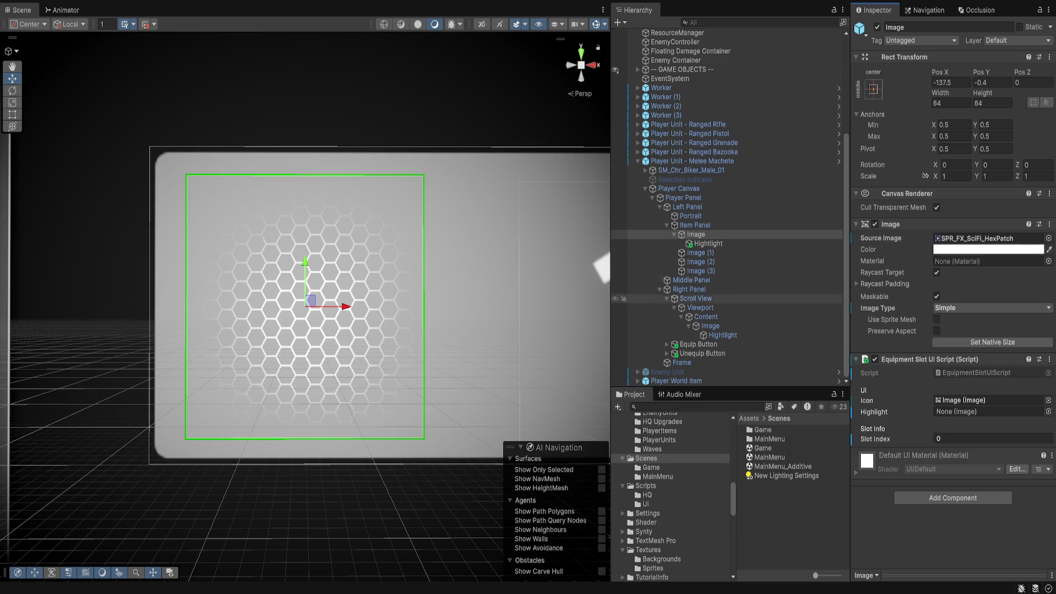
{"action": "left_click", "coordinate": [696, 252]}
{"action": "left_click", "coordinate": [696, 271], "text": "shift"}
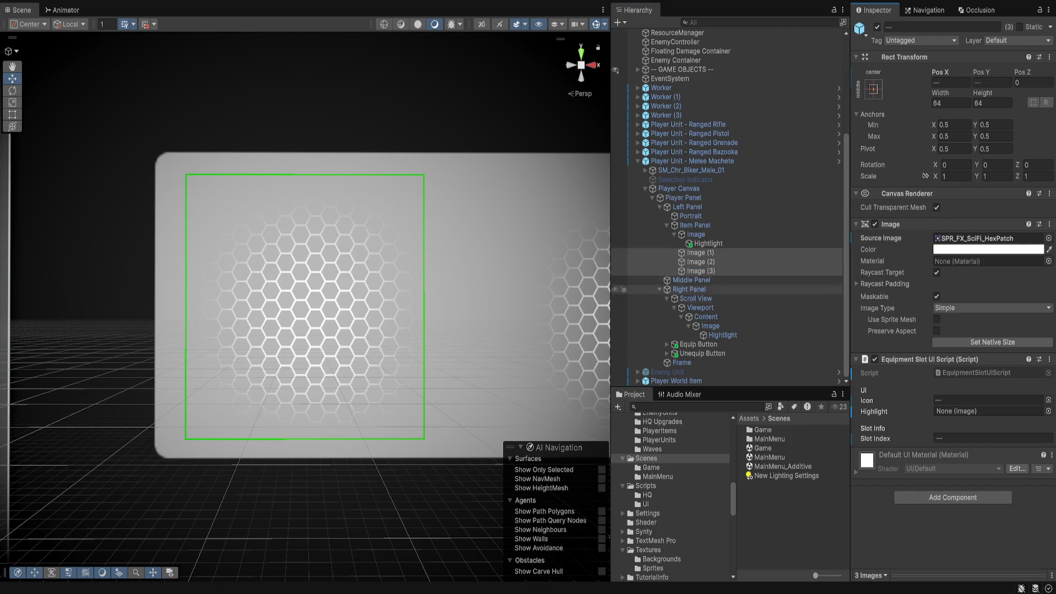
Set the first slot Image's sprite to SPR_HUD_Frame_Edge_Thin after comparing it with SPR_HUD_Frame_Lrg
{"action": "key", "text": "f"}
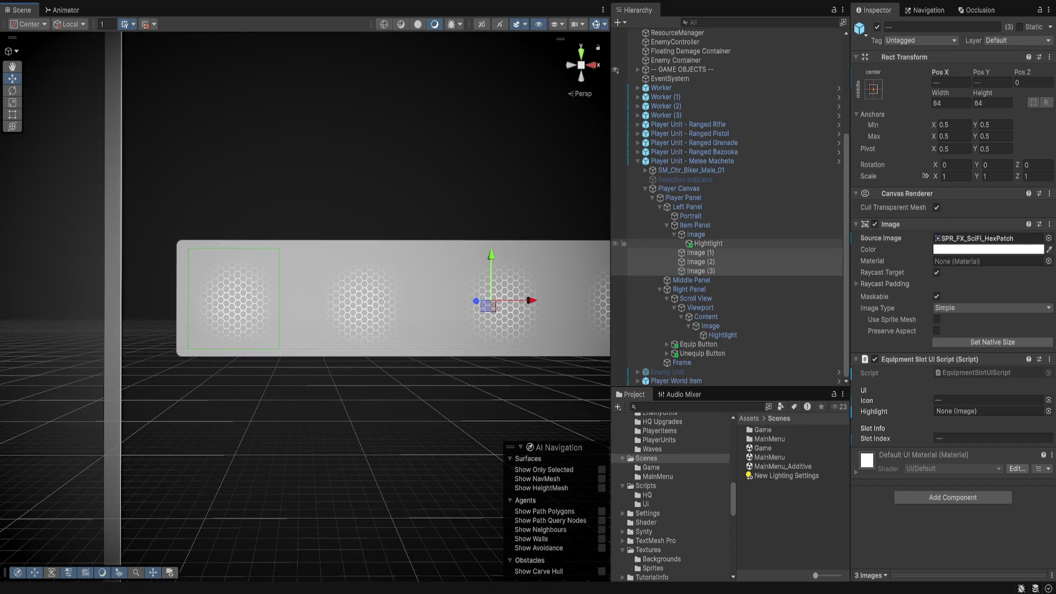
{"action": "left_click", "coordinate": [709, 243]}
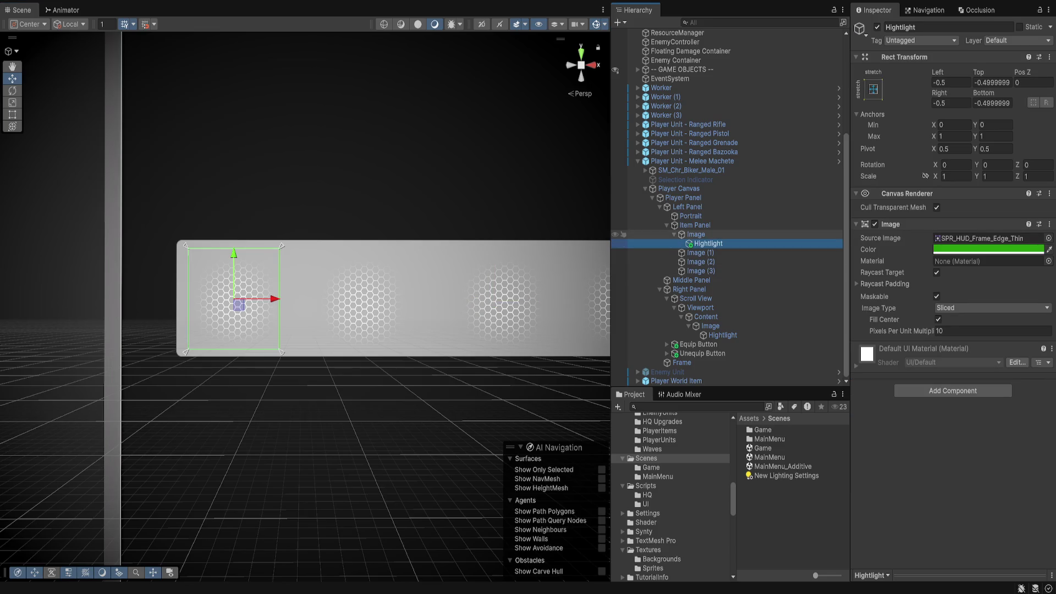
{"action": "left_click", "coordinate": [696, 235]}
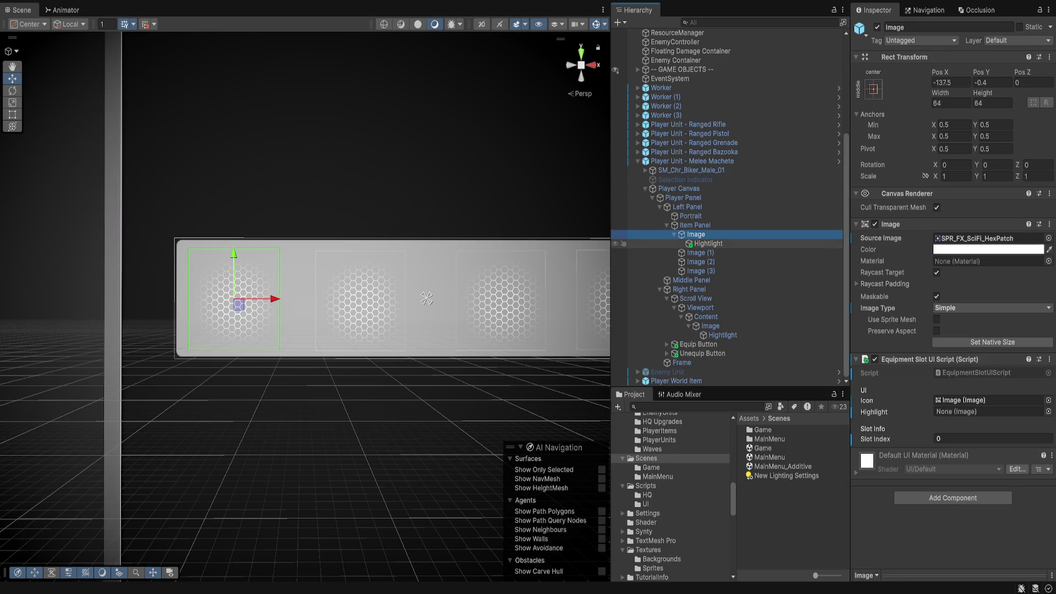
{"action": "left_click", "coordinate": [990, 237]}
{"action": "key", "text": "Down"}
{"action": "key", "text": "Down"}
{"action": "key", "text": "Down"}
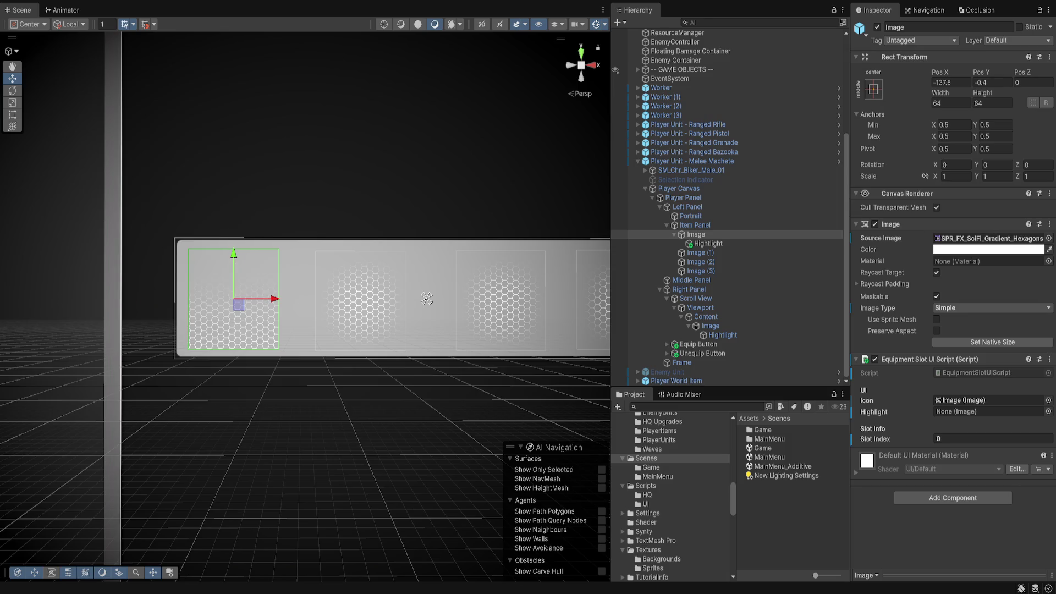
{"action": "key", "text": "Down"}
{"action": "key", "text": "Down"}
{"action": "key", "text": "Down"}
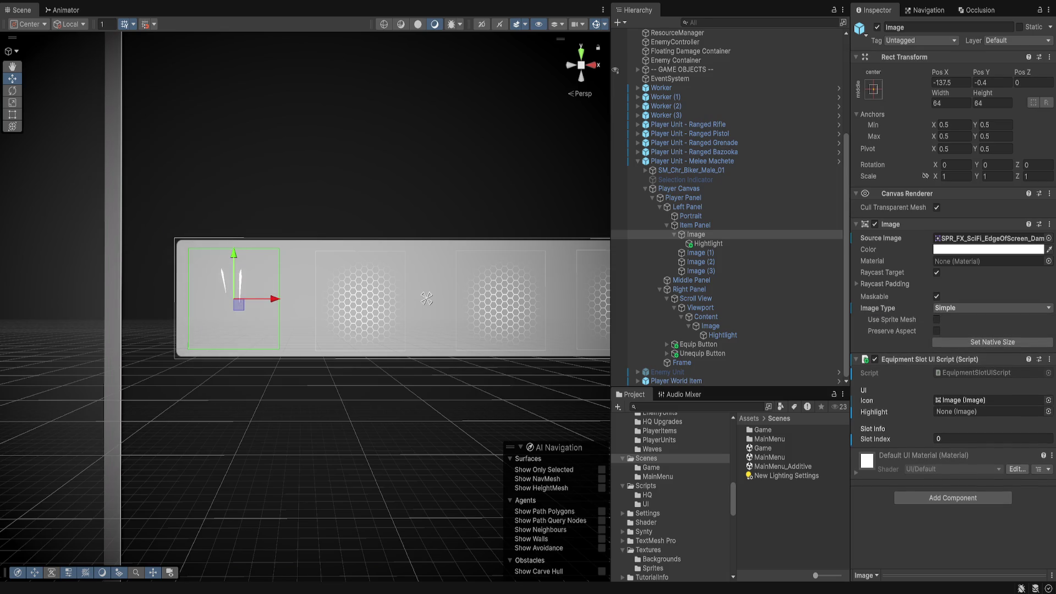
{"action": "key", "text": "Down"}
{"action": "key", "text": "Down"}
{"action": "key", "text": "Down"}
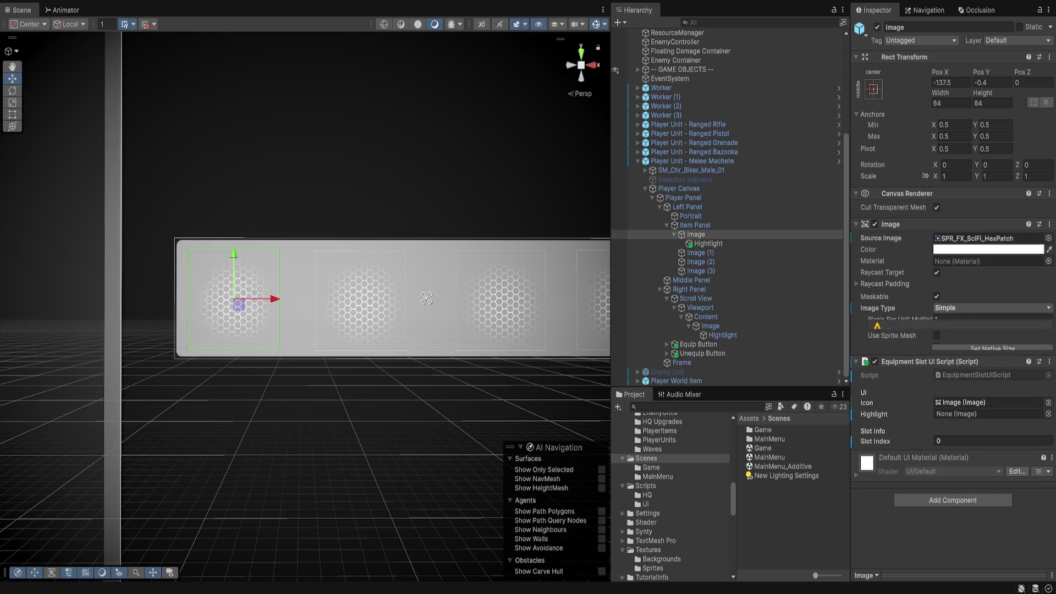
{"action": "key", "text": "Down"}
{"action": "key", "text": "Down"}
{"action": "key", "text": "Down"}
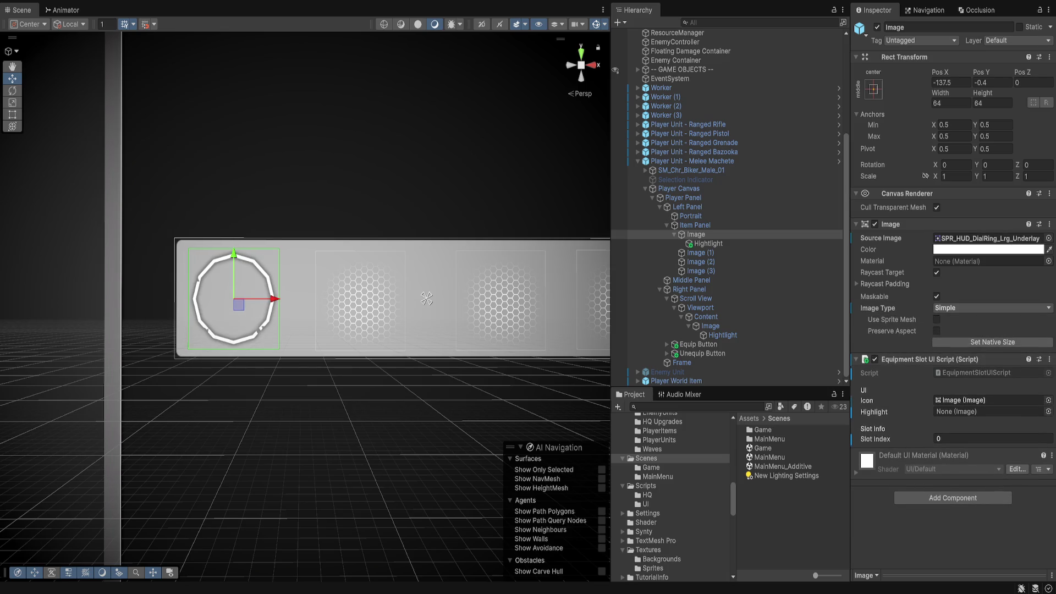
{"action": "key", "text": "Down"}
{"action": "key", "text": "Down"}
{"action": "key", "text": "Down"}
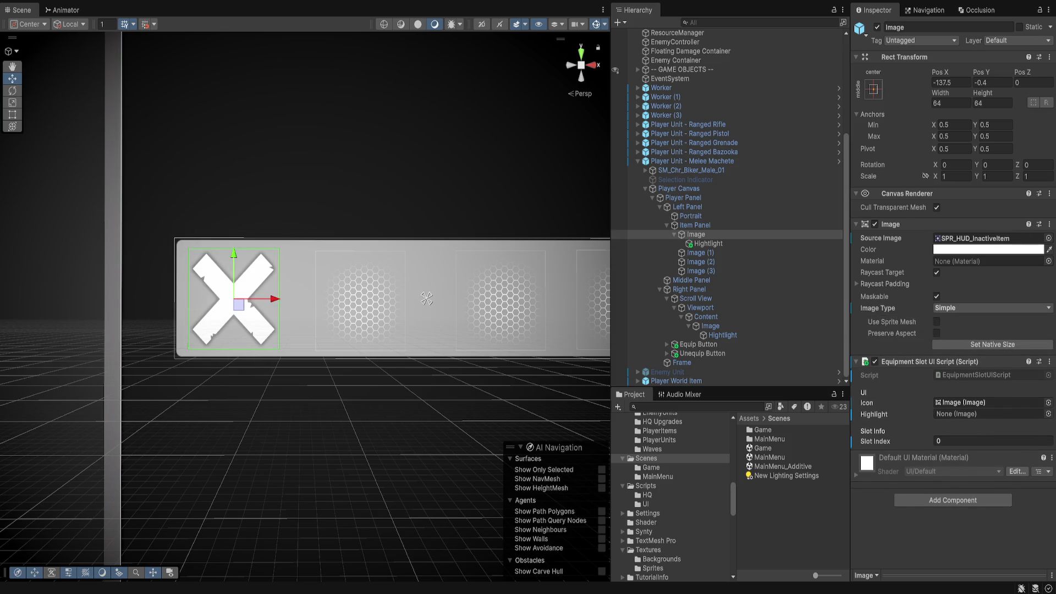
{"action": "key", "text": "Down"}
{"action": "key", "text": "Up"}
{"action": "key", "text": "Down"}
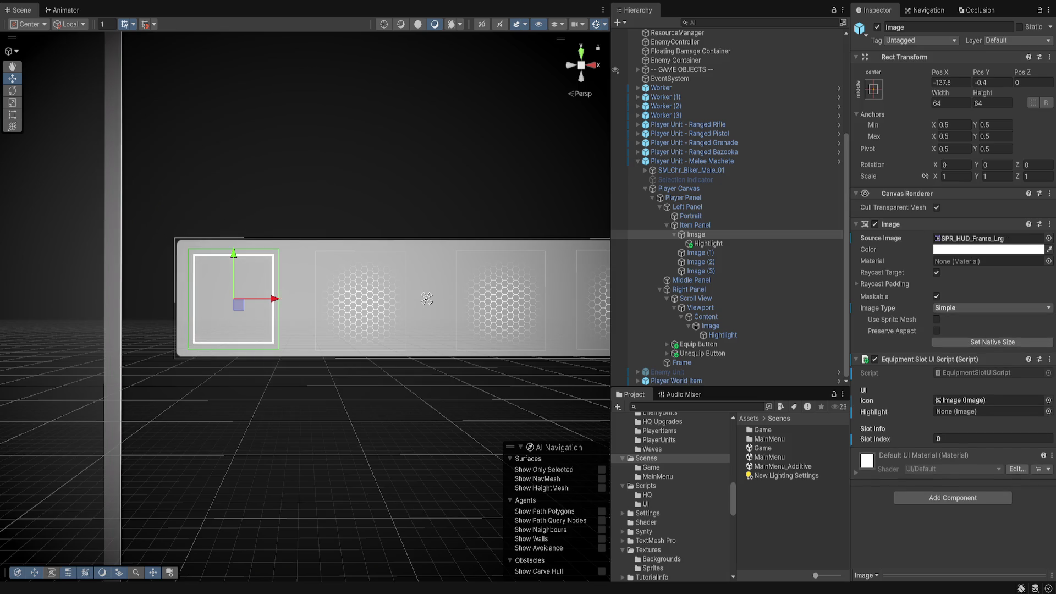
{"action": "key", "text": "Down"}
{"action": "key", "text": "Down"}
{"action": "key", "text": "Down"}
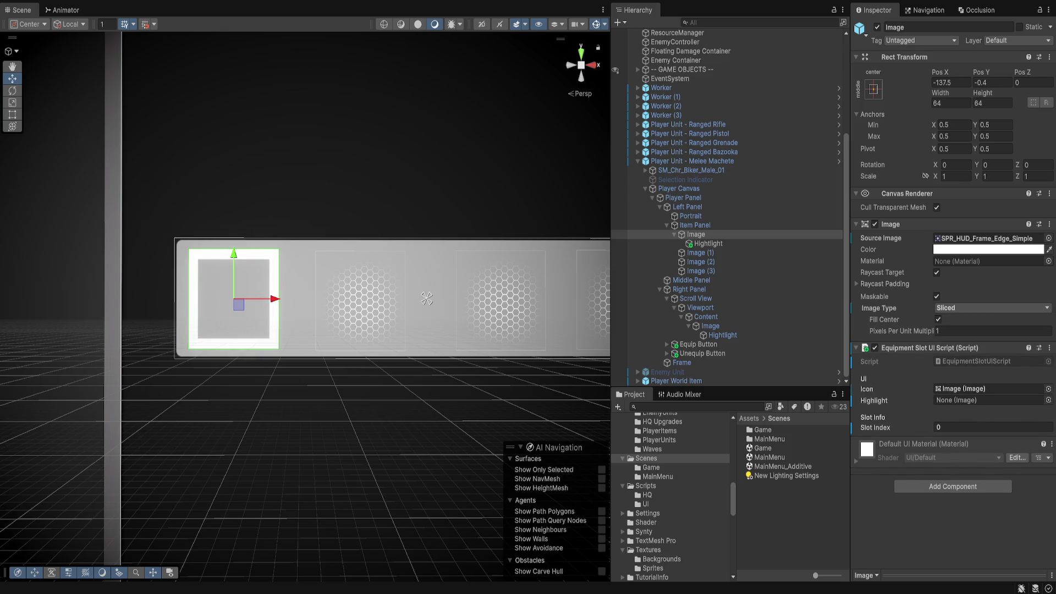
{"action": "key", "text": "Up"}
{"action": "key", "text": "Up"}
{"action": "key", "text": "Up"}
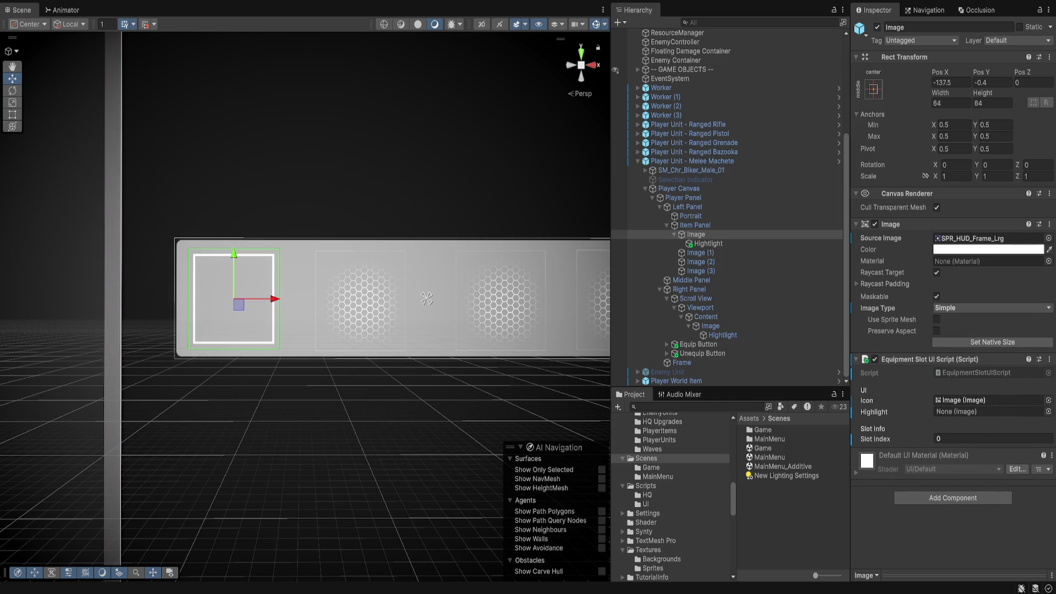
{"action": "key", "text": "Up"}
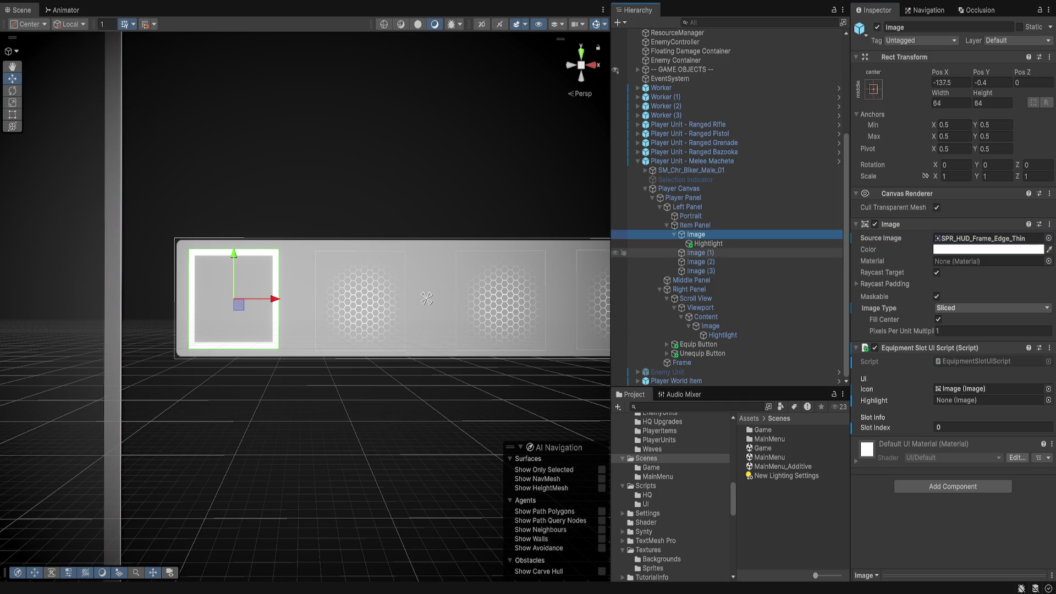
{"action": "left_click", "coordinate": [695, 252]}
Delete Image (1)–(3) and rename the remaining slot image 'Player Equipment Prefab'
{"action": "left_click", "coordinate": [699, 270], "text": "shift"}
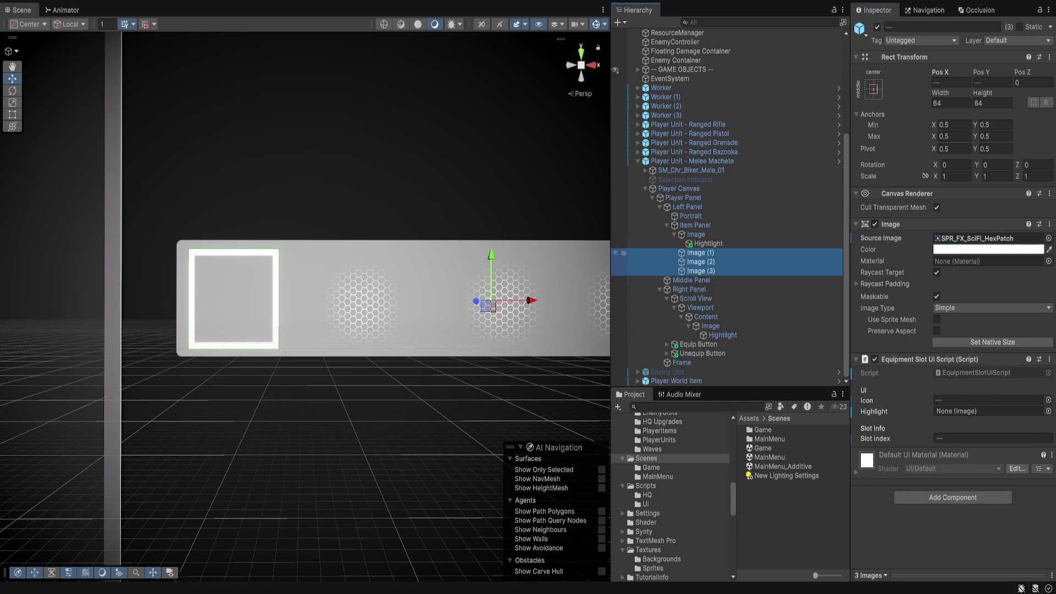
{"action": "key", "text": "Delete"}
{"action": "left_click", "coordinate": [696, 262]}
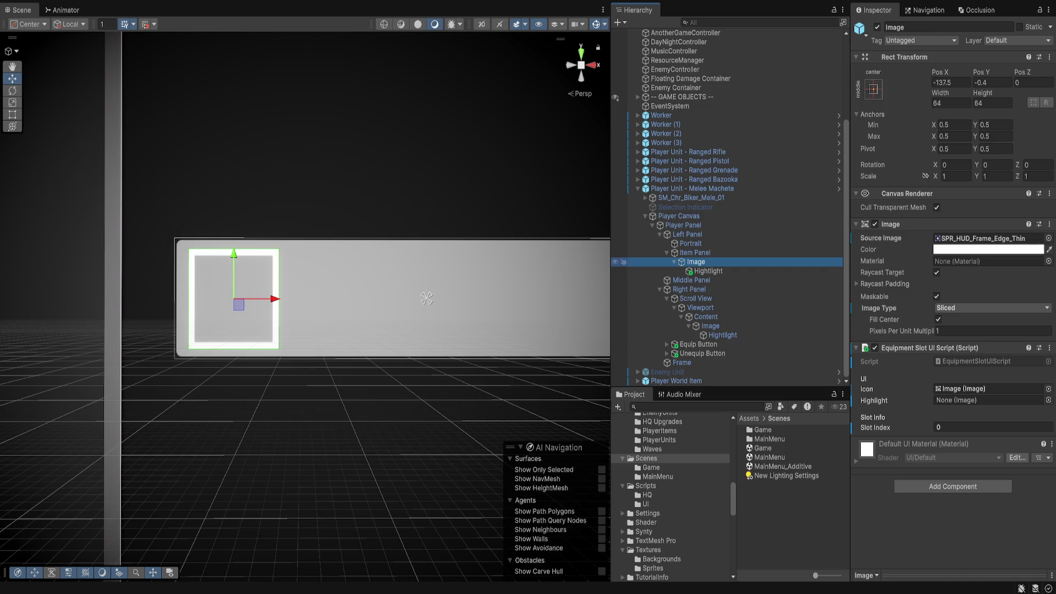
{"action": "key", "text": "F2"}
{"action": "key", "text": "Home"}
{"action": "type", "text": "Equi"}
{"action": "type", "text": "pment Prefab"}
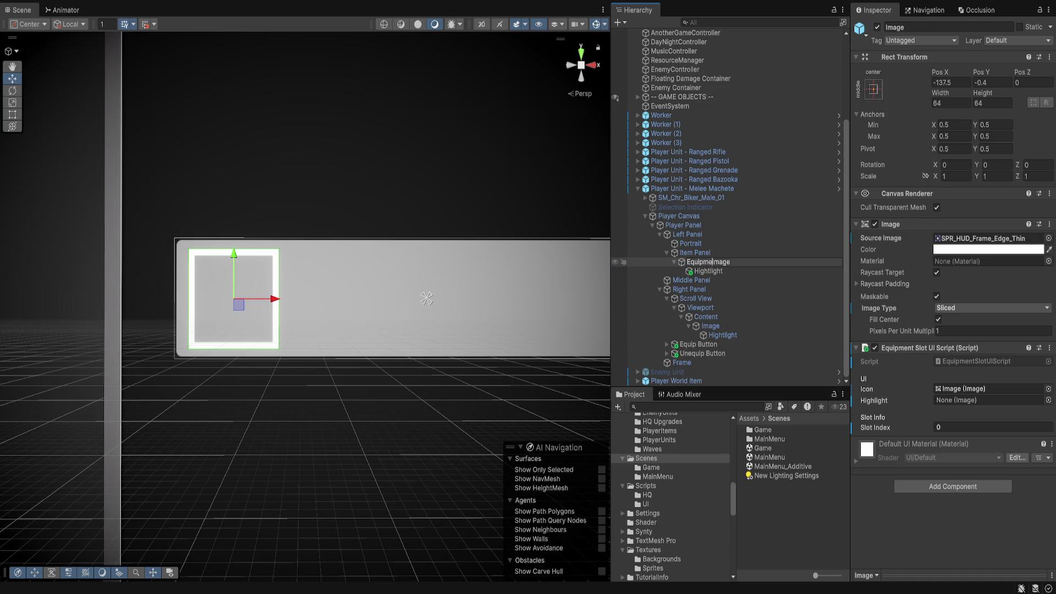
{"action": "key", "text": "shift+End"}
{"action": "key", "text": "Delete"}
{"action": "type", "text": "Player"}
{"action": "key", "text": "Return"}
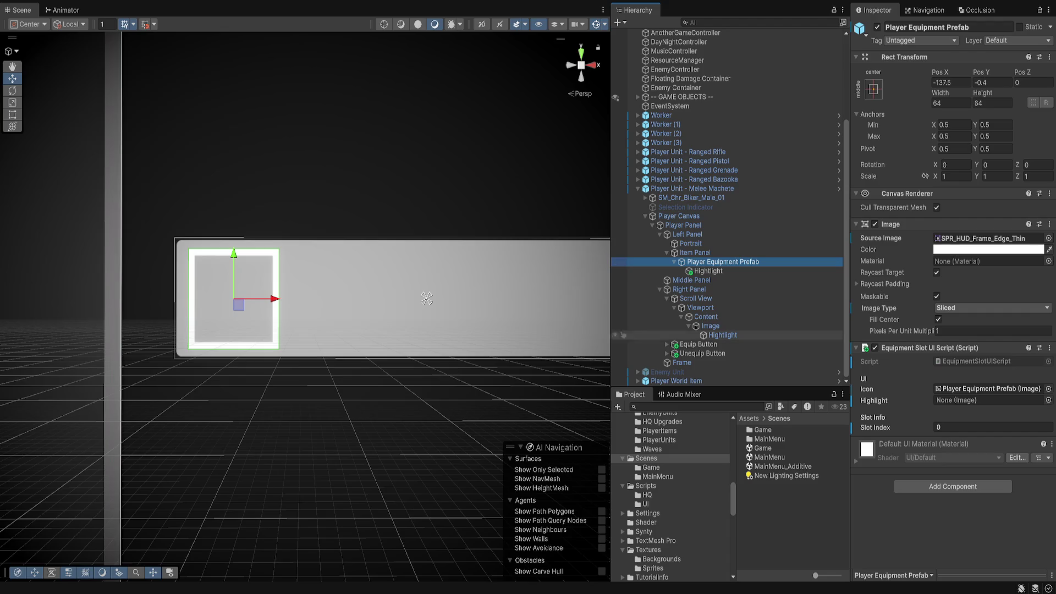
Focus the Player Equipment Prefab slot, check its Hightlight child, and open Assets/Prefab/UI
{"action": "scroll", "coordinate": [671, 495], "scroll_direction": "up", "scroll_amount": 6}
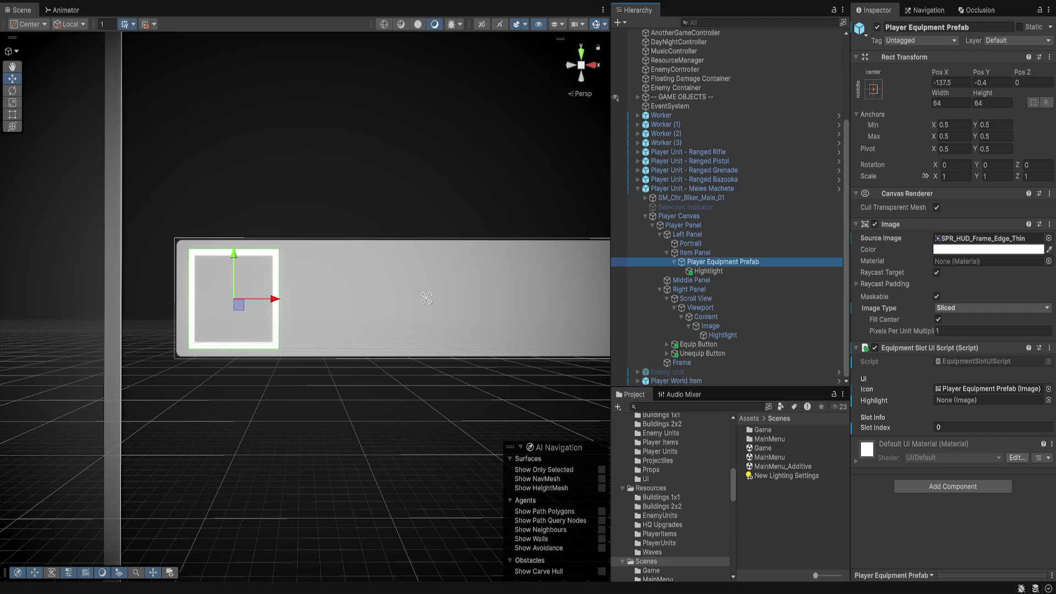
{"action": "scroll", "coordinate": [671, 489], "scroll_direction": "up", "scroll_amount": 1}
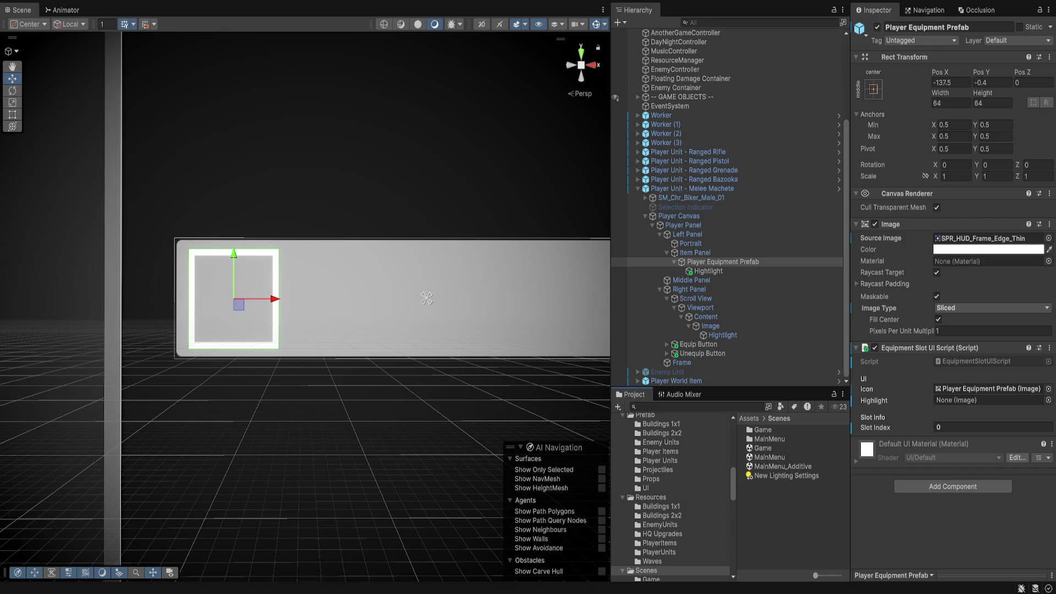
{"action": "double_click", "coordinate": [426, 298]}
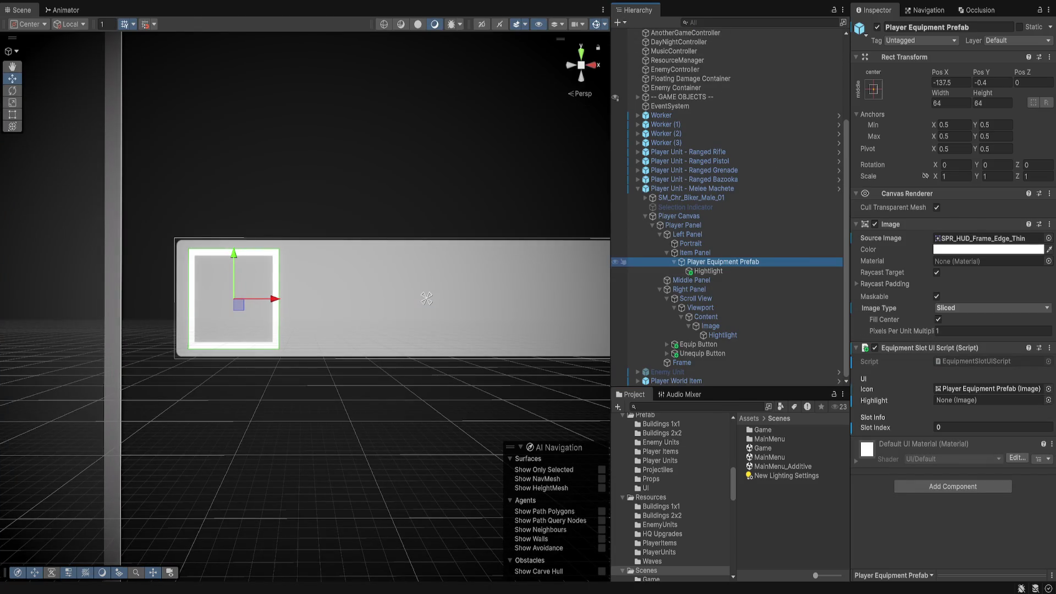
{"action": "left_click", "coordinate": [708, 270]}
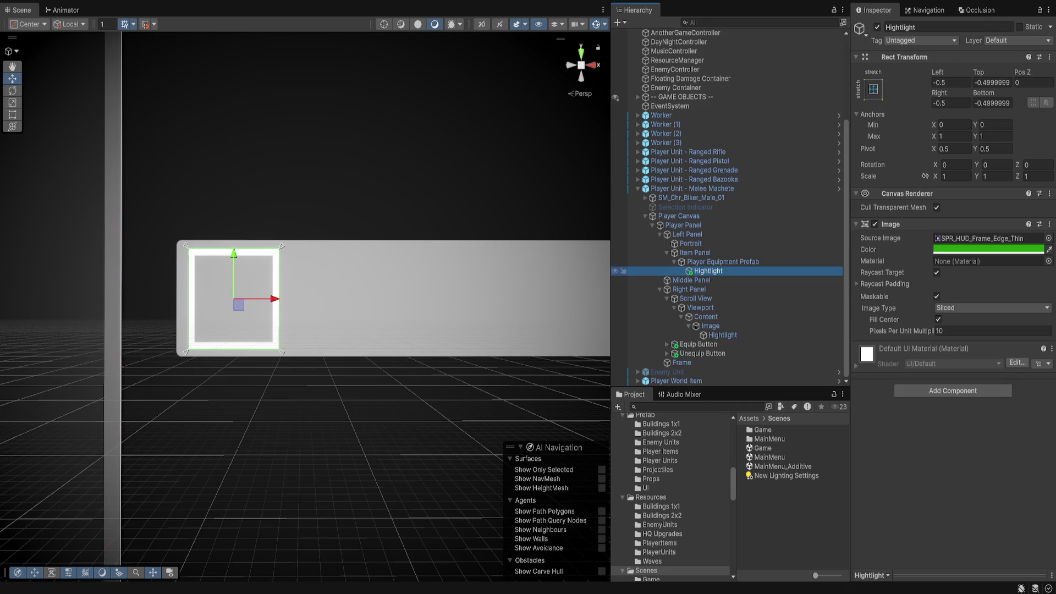
{"action": "left_click", "coordinate": [645, 488]}
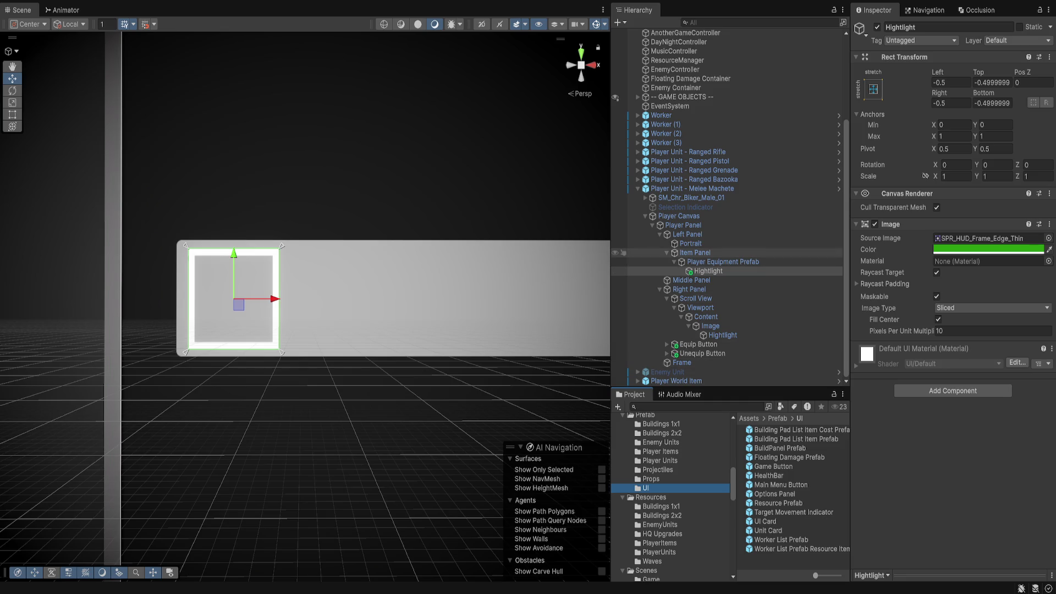
Re-inspect the Player Equipment Prefab slot, the Player Canvas settings and the Hightlight image
{"action": "left_click", "coordinate": [723, 262]}
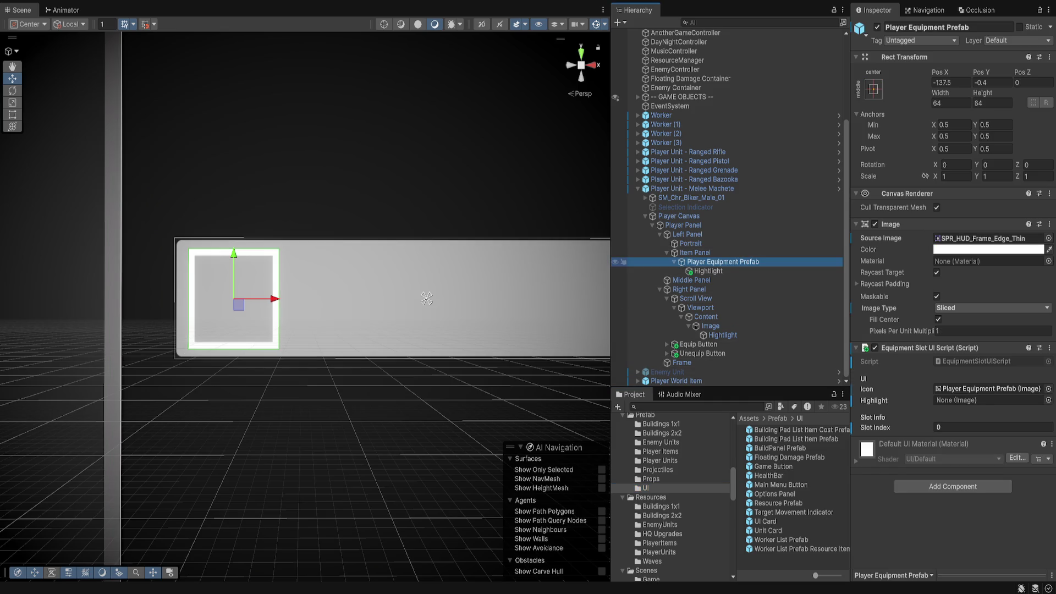
{"action": "left_click", "coordinate": [792, 548]}
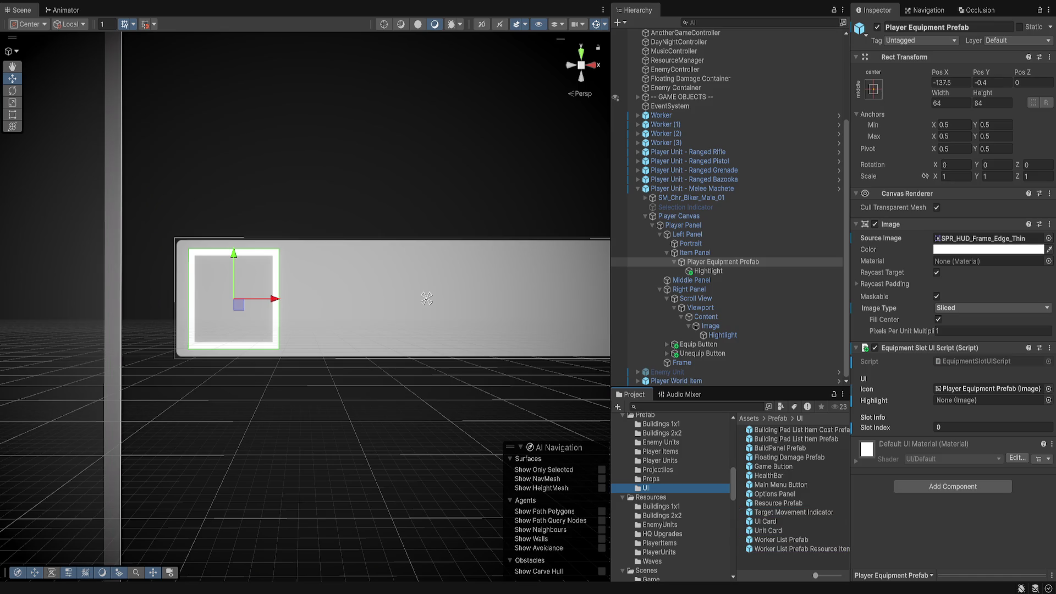
{"action": "left_click", "coordinate": [723, 262]}
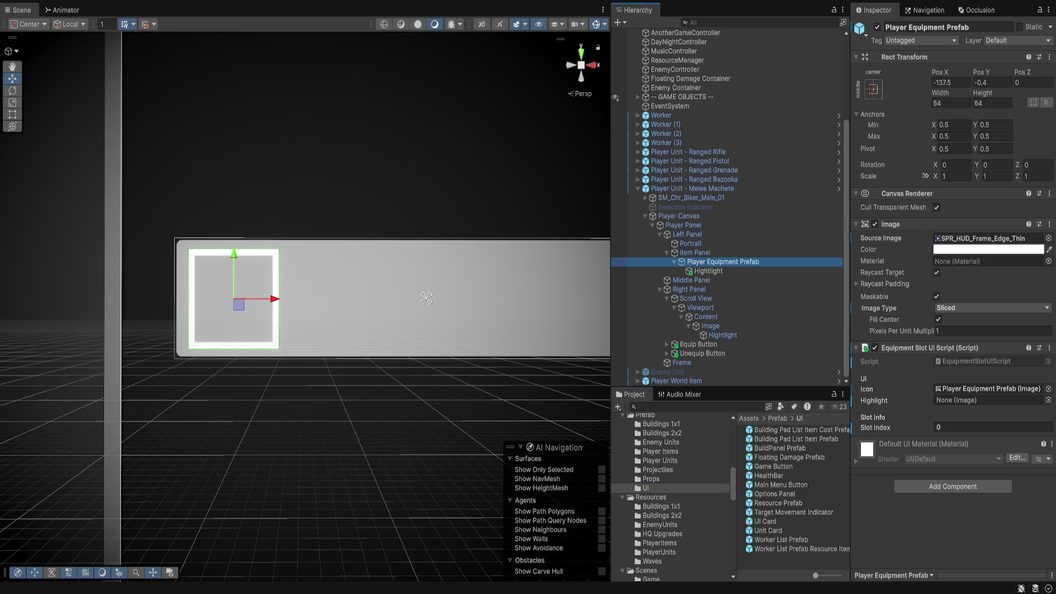
{"action": "left_click", "coordinate": [678, 216]}
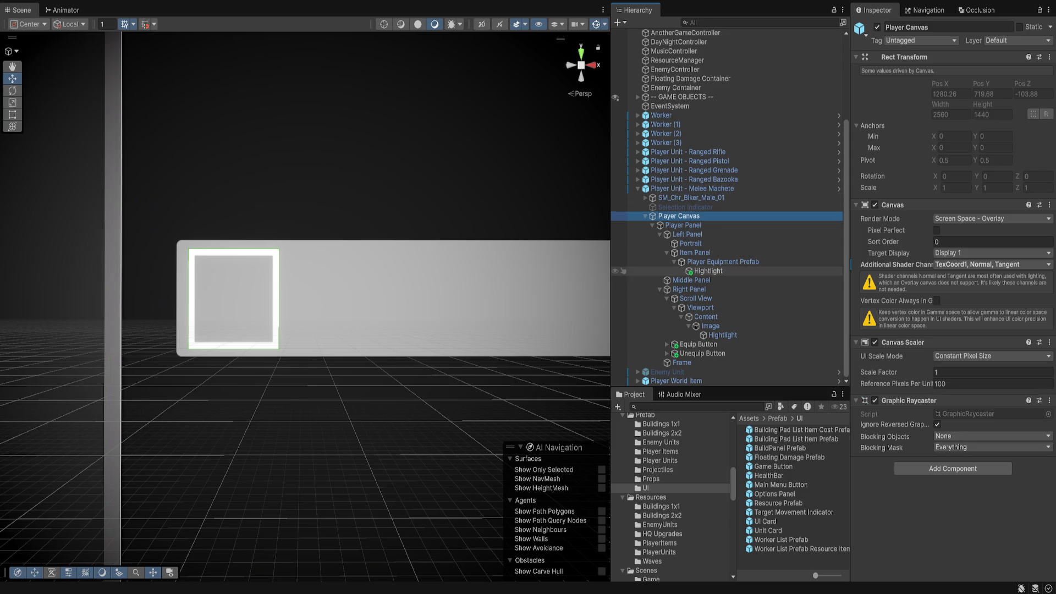
{"action": "left_click", "coordinate": [708, 271]}
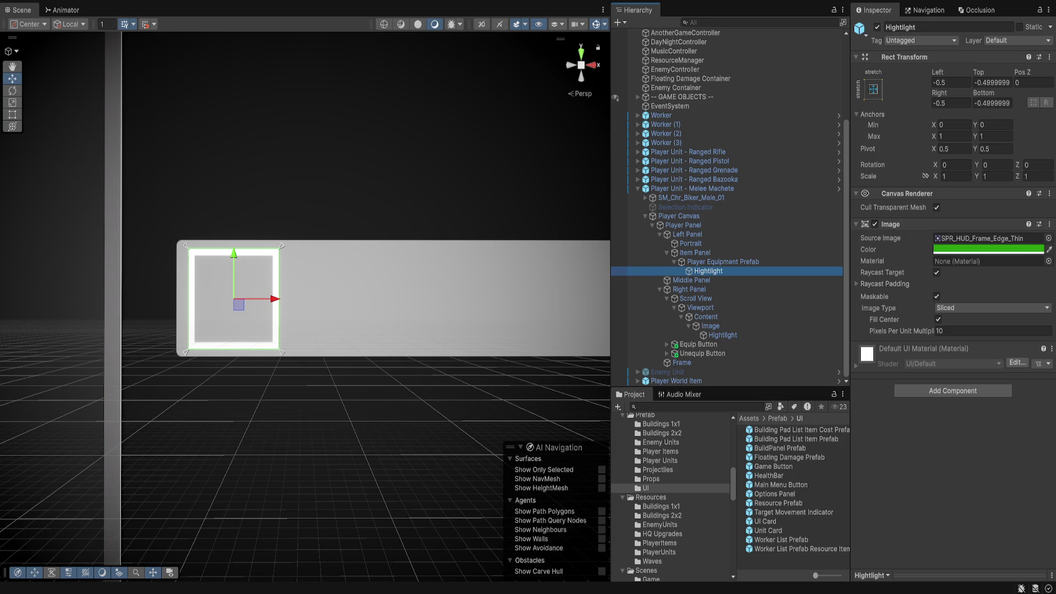
Check Player Canvas, then select the Equip Button and Unequip Button together
{"action": "left_click", "coordinate": [679, 216]}
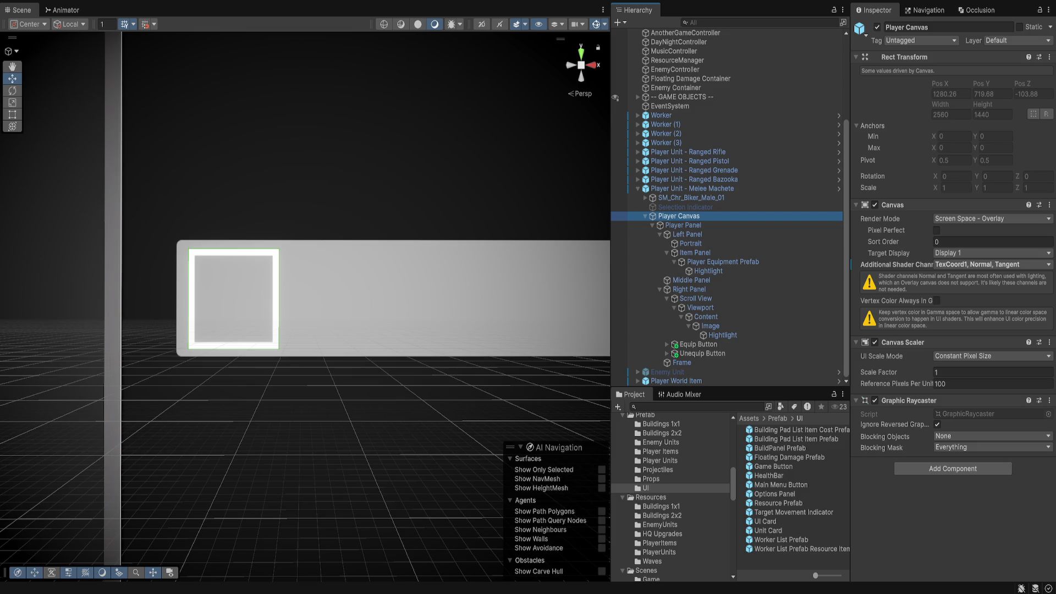
{"action": "left_click", "coordinate": [698, 344]}
{"action": "left_click", "coordinate": [702, 353], "text": "ctrl"}
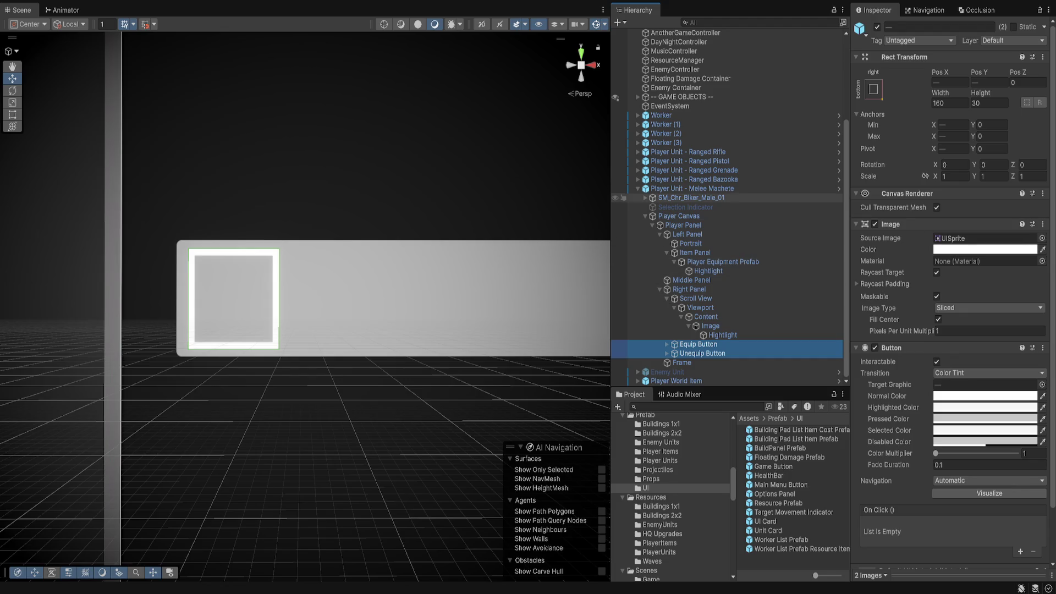
Open the Player Unit - Melee Machete prefab in prefab mode
{"action": "left_click", "coordinate": [692, 188]}
{"action": "key", "text": "Down"}
{"action": "key", "text": "Down"}
{"action": "key", "text": "Down"}
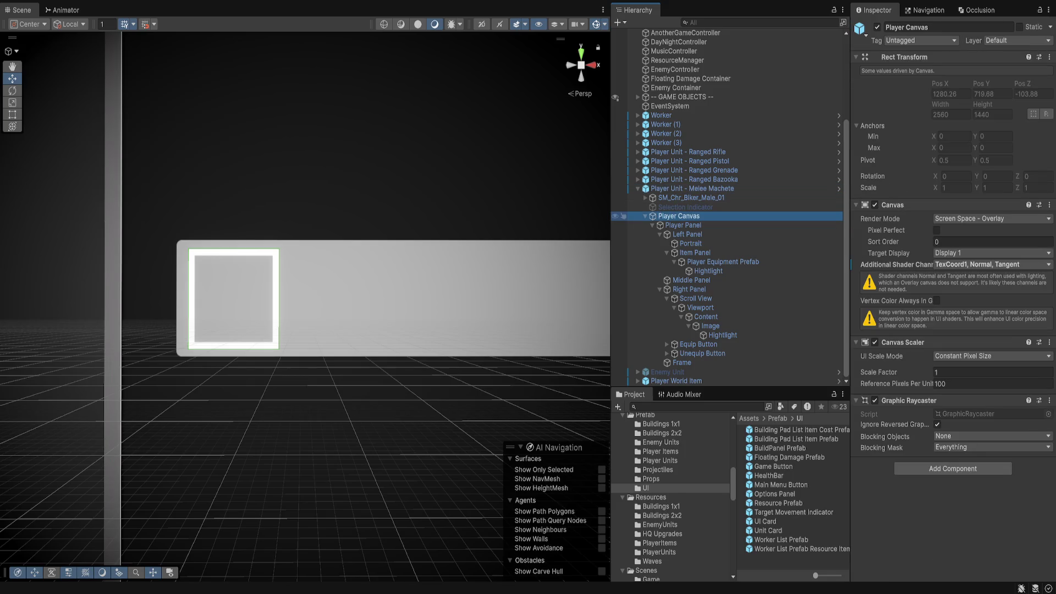
{"action": "left_click", "coordinate": [792, 549]}
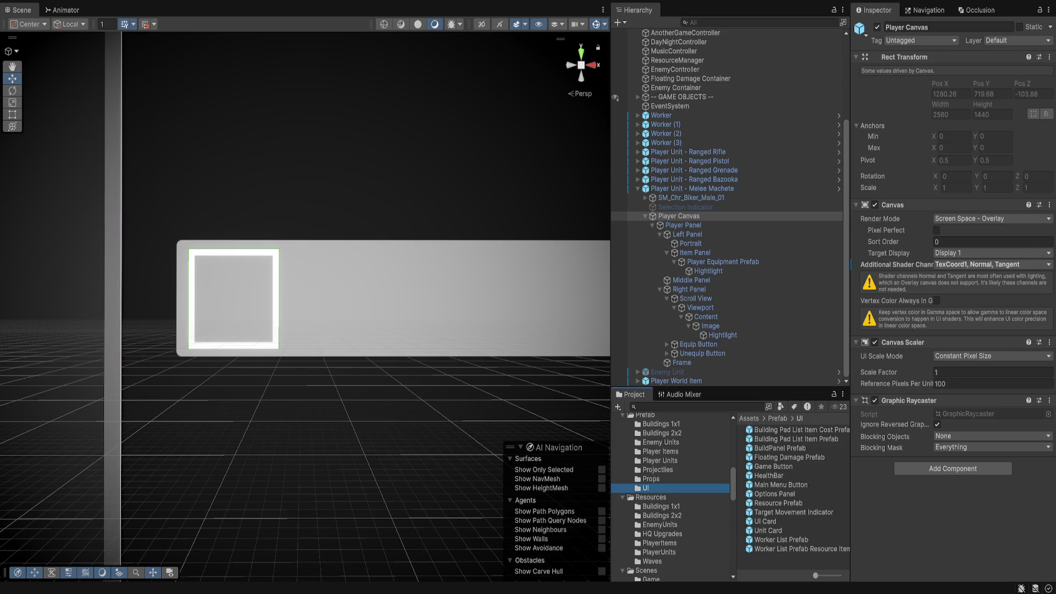
{"action": "left_click", "coordinate": [838, 188]}
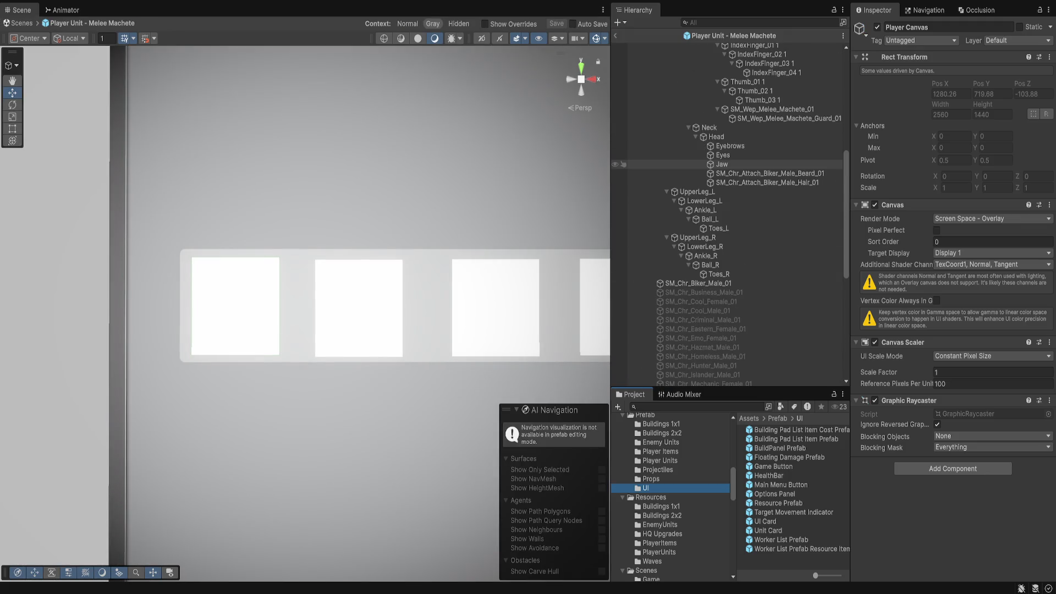
Collapse the SM_Chr_Biker_Male_01 bone list, inspect the prefab's Player Canvas, and exit prefab mode
{"action": "scroll", "coordinate": [726, 215], "scroll_direction": "up", "scroll_amount": 1}
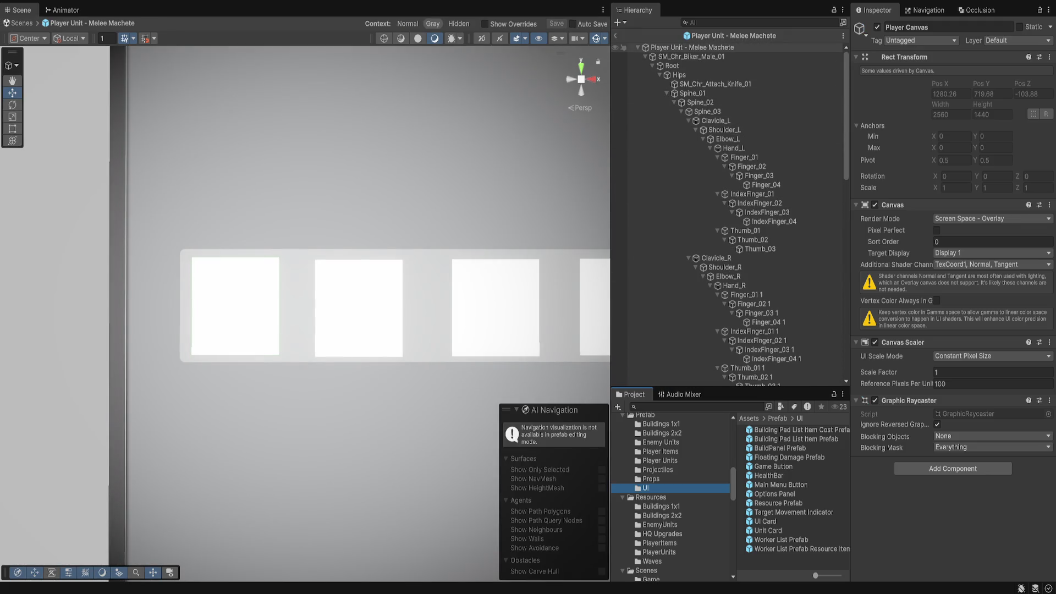
{"action": "left_click", "coordinate": [691, 56]}
{"action": "left_click", "coordinate": [645, 57]}
{"action": "left_click", "coordinate": [679, 74]}
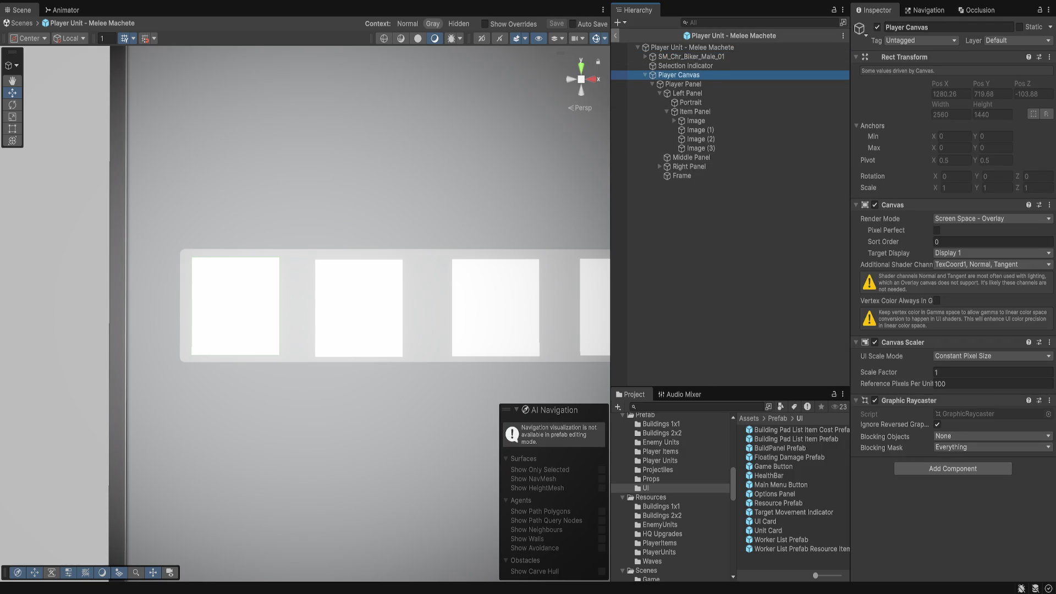
{"action": "left_click", "coordinate": [615, 36]}
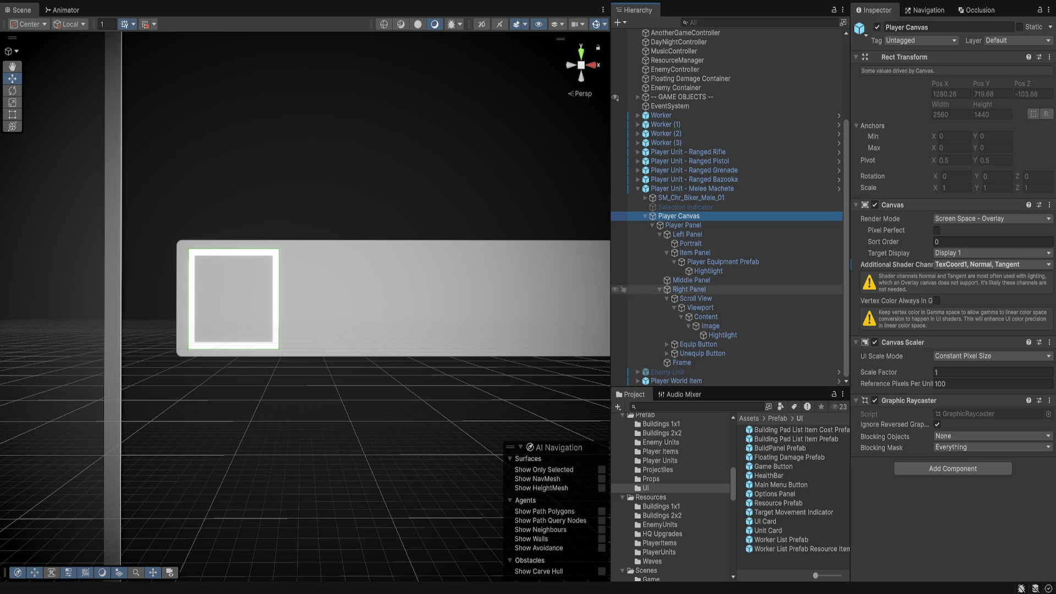
Reopen the Melee Machete prefab, check its first slot image, exit, and select Player Canvas
{"action": "left_click", "coordinate": [692, 188]}
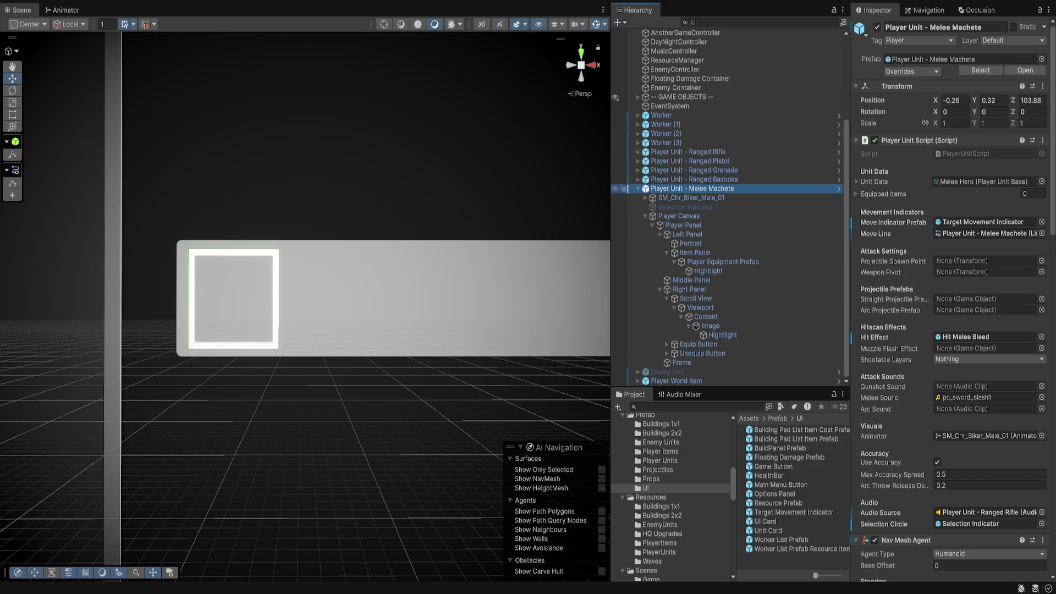
{"action": "left_click", "coordinate": [838, 188]}
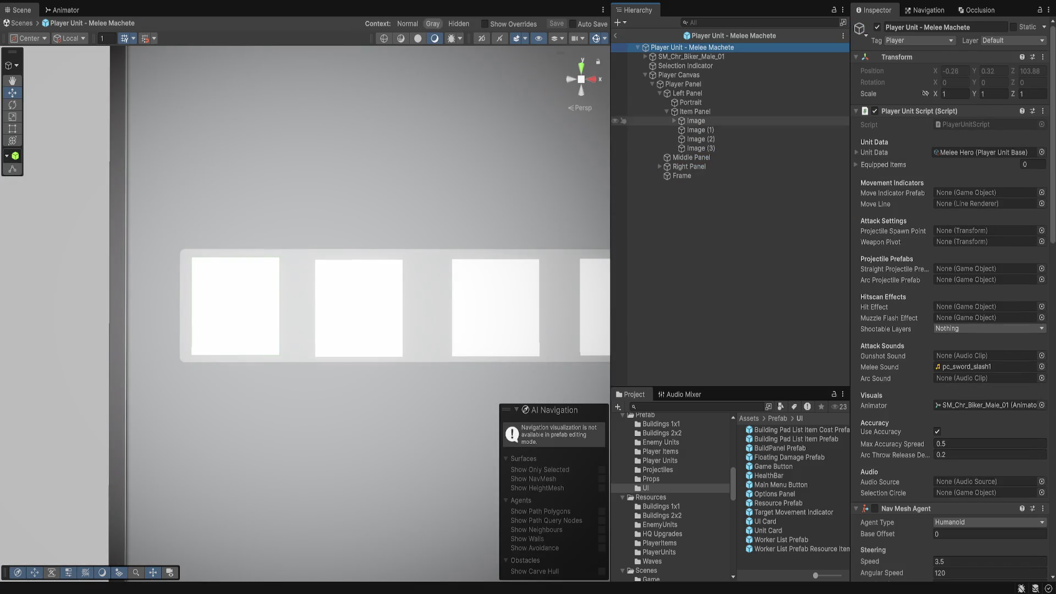
{"action": "left_click", "coordinate": [696, 121]}
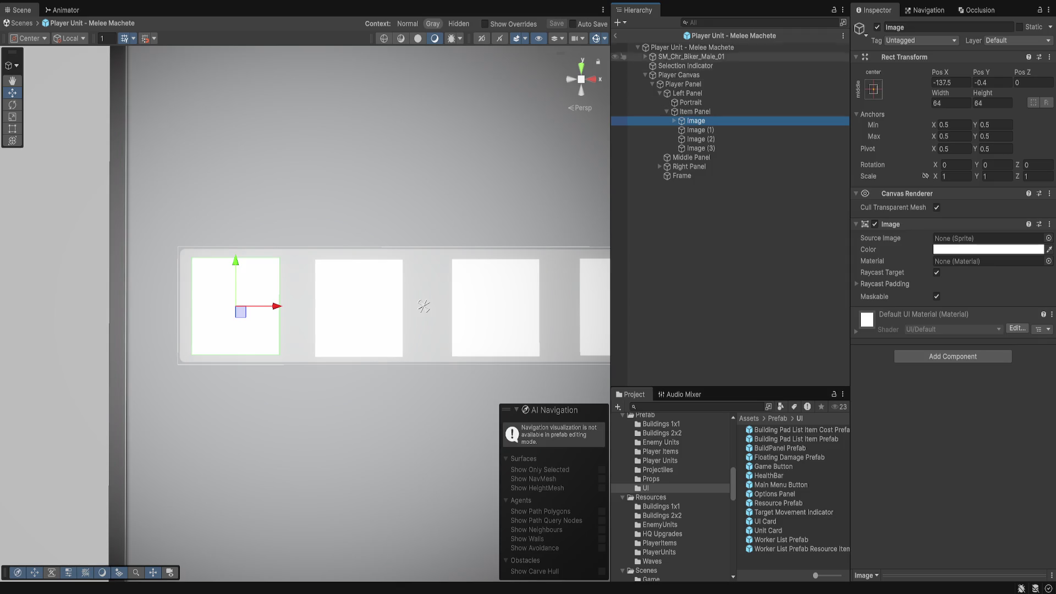
{"action": "left_click", "coordinate": [615, 35]}
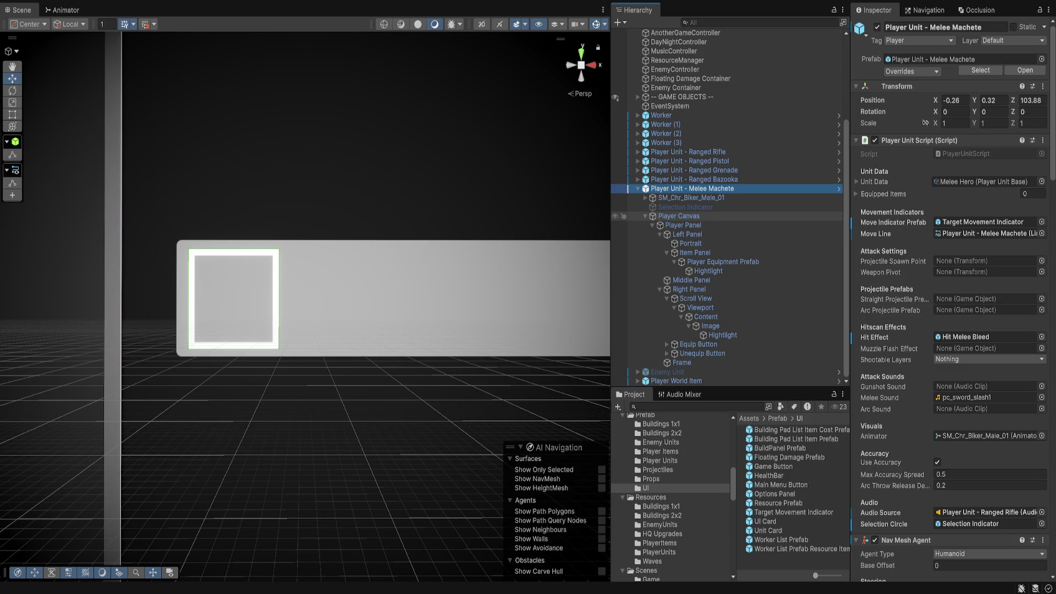
{"action": "left_click", "coordinate": [679, 216]}
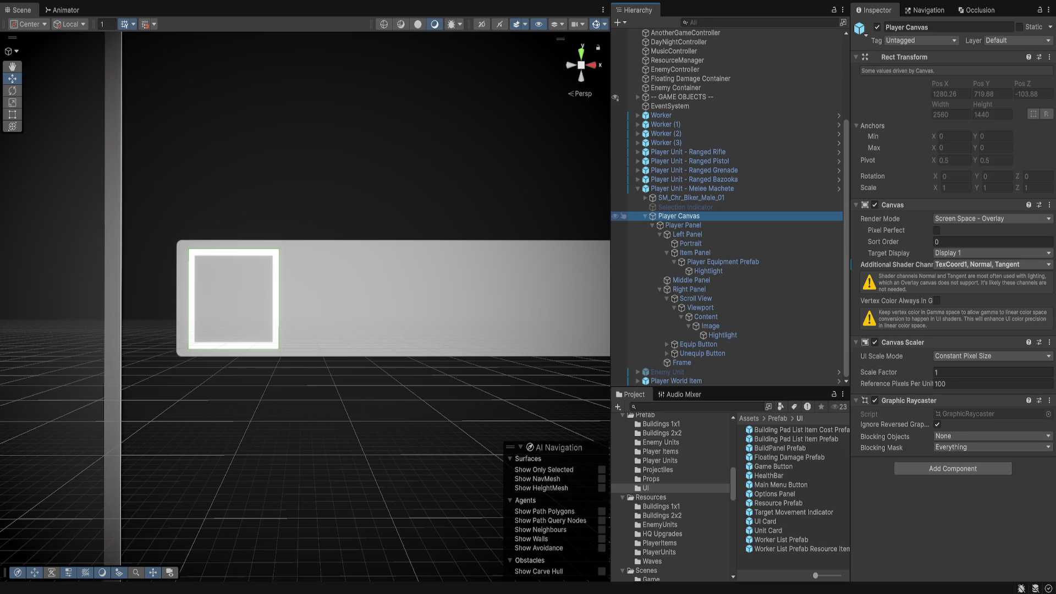
Try moving Player Canvas out from under the Melee Machete unit, then cancel the move
{"action": "left_click_drag", "start_coordinate": [650, 211], "coordinate": [660, 110]}
{"action": "key", "text": "Escape"}
{"action": "key", "text": "alt+Tab"}
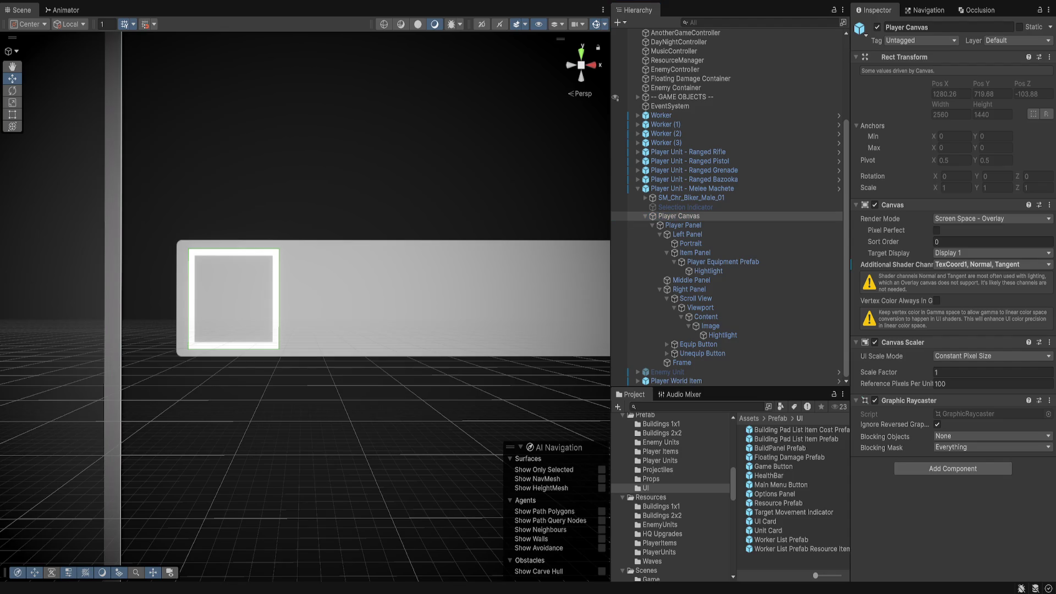
{"action": "scroll", "coordinate": [305, 307], "scroll_direction": "down", "scroll_amount": 3}
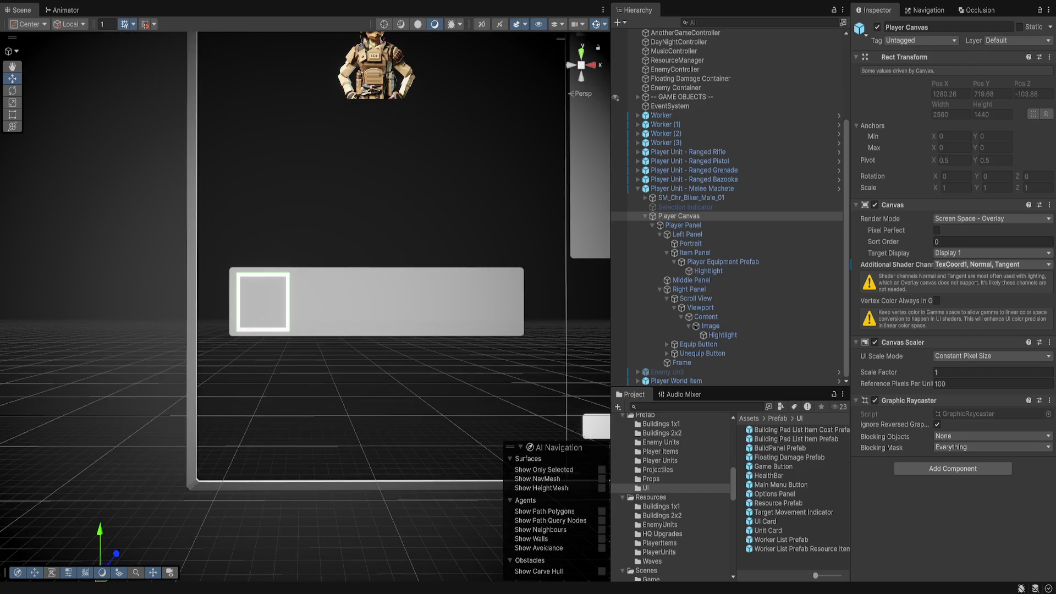
{"action": "scroll", "coordinate": [305, 307], "scroll_direction": "down", "scroll_amount": 5}
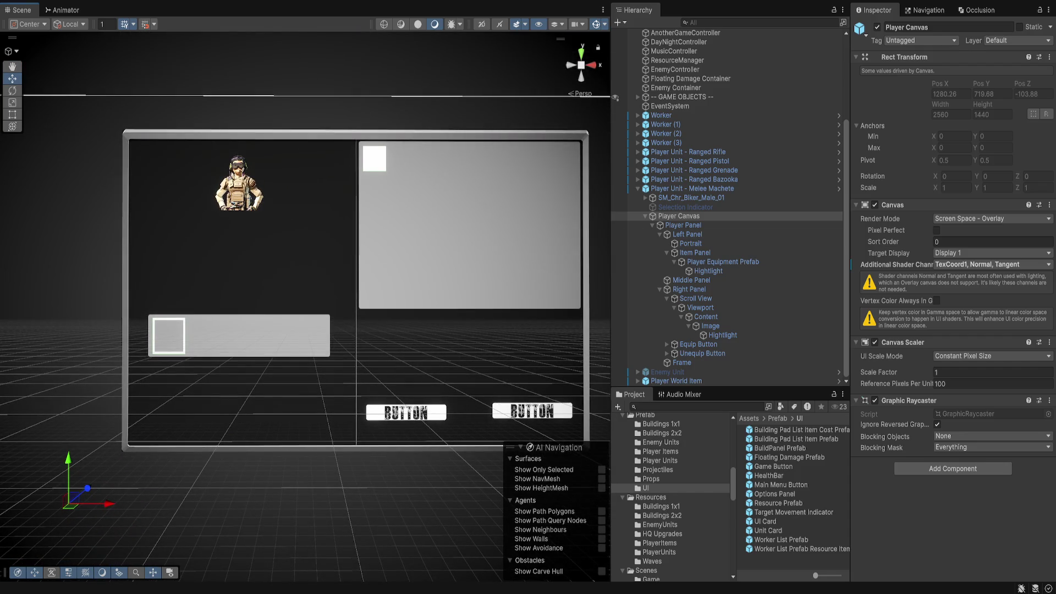
Change the Equip Button's Text (TMP) label to 'Equip'
{"action": "left_click", "coordinate": [702, 353]}
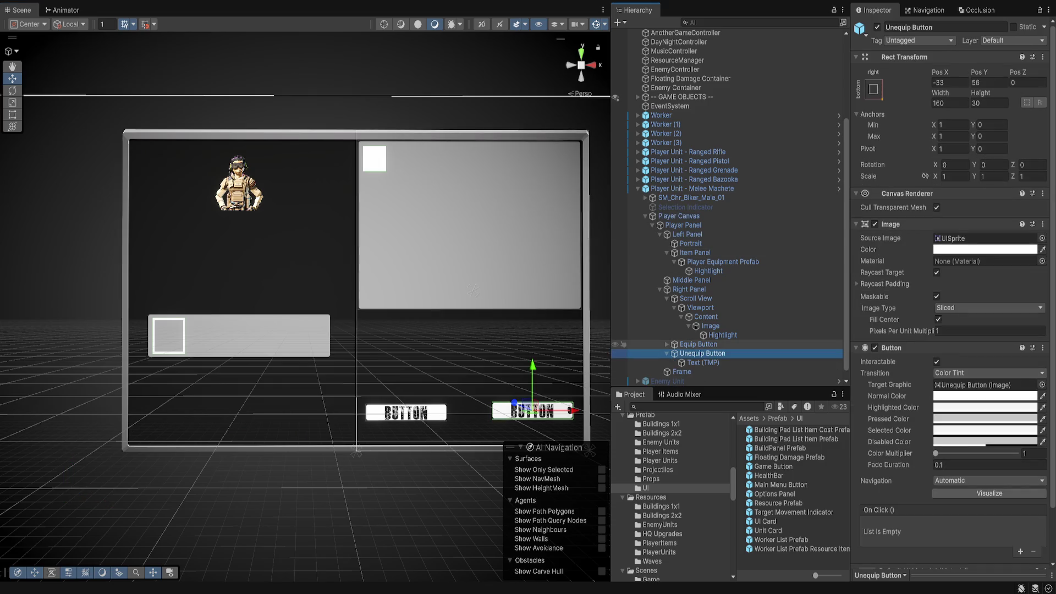
{"action": "left_click", "coordinate": [698, 344]}
{"action": "left_click", "coordinate": [666, 344]}
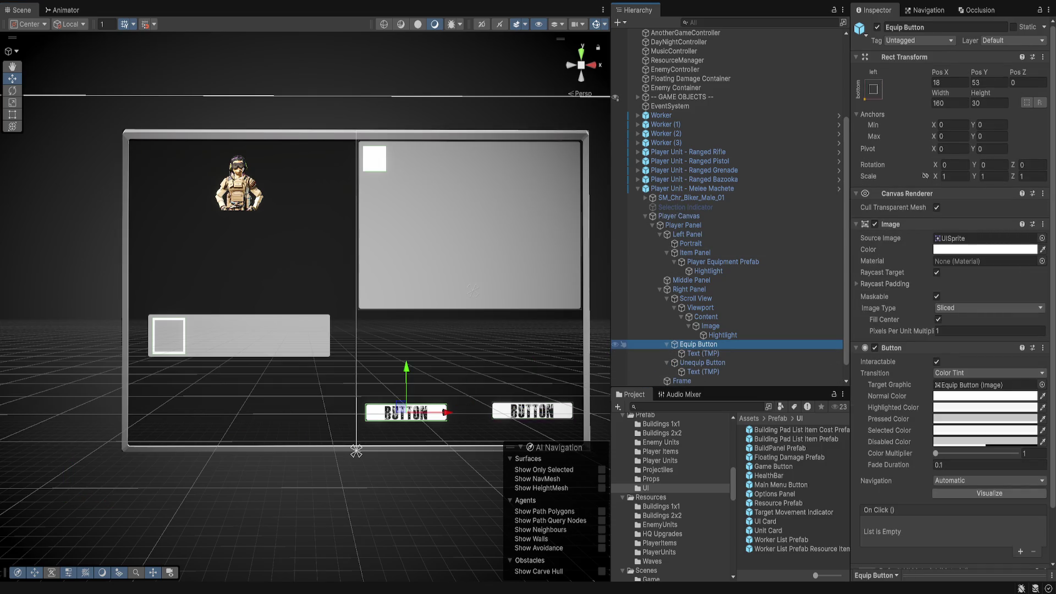
{"action": "left_click", "coordinate": [703, 353]}
{"action": "left_click", "coordinate": [952, 284]}
{"action": "key", "text": "ctrl+a"}
{"action": "type", "text": "Equip"}
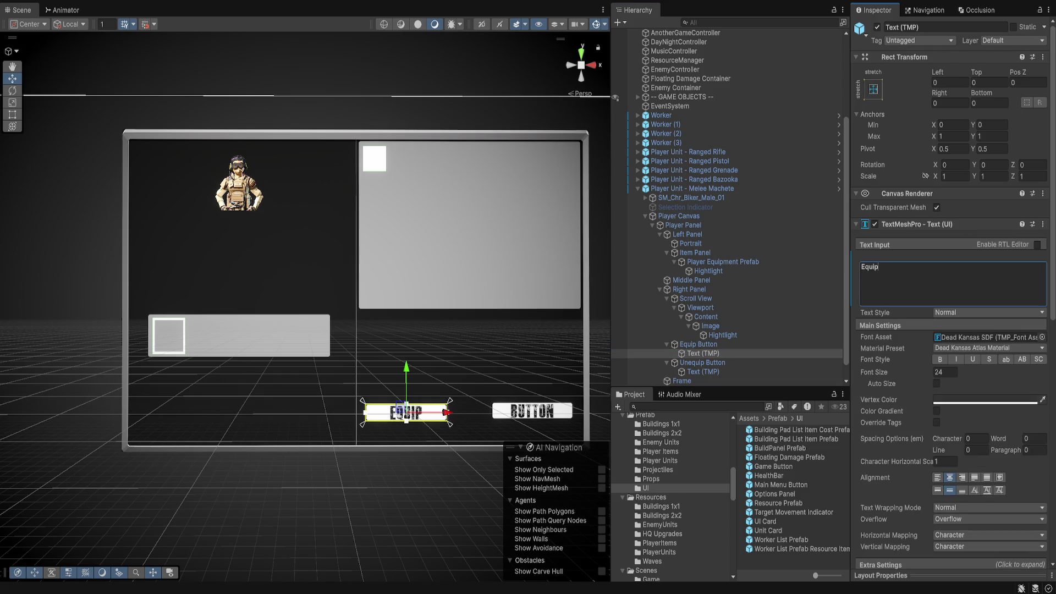
Change the Unequip Button's Text (TMP) label to 'UNEQUIP'
{"action": "left_click", "coordinate": [703, 371]}
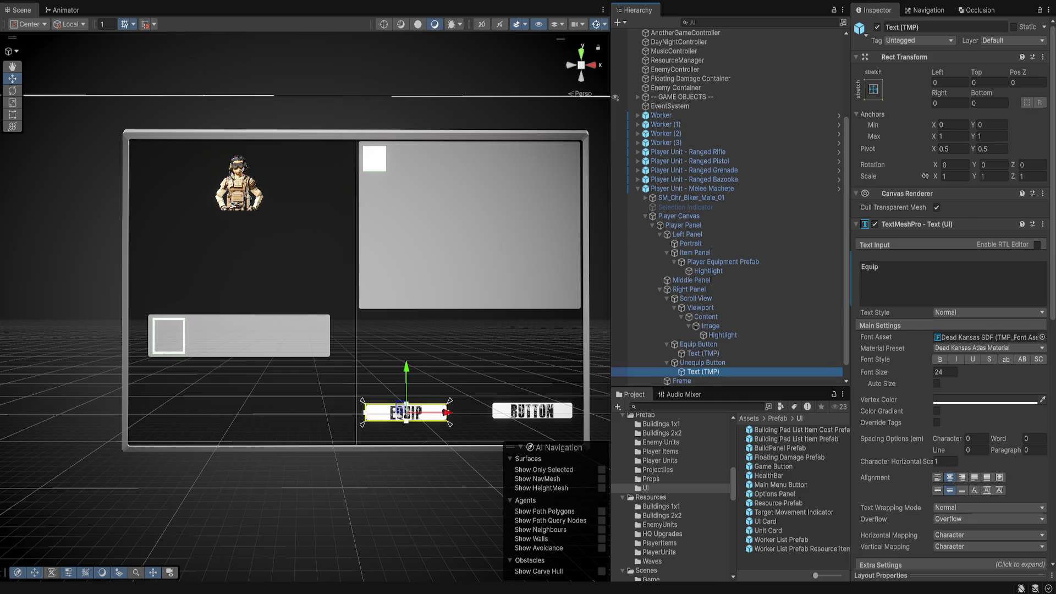
{"action": "left_click", "coordinate": [952, 283]}
{"action": "key", "text": "ctrl+a"}
{"action": "type", "text": "unequi"}
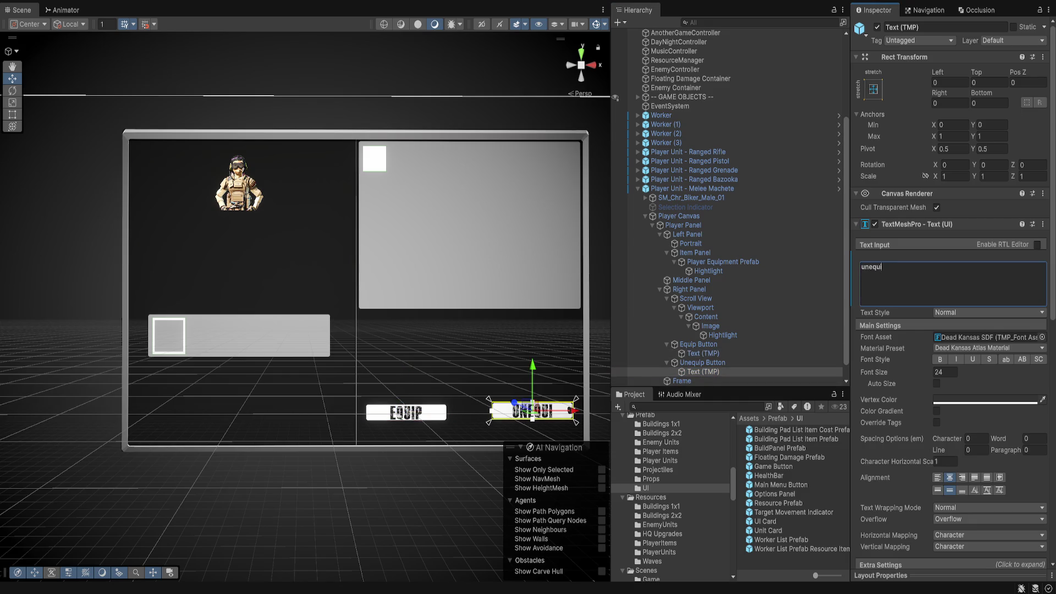
{"action": "key", "text": "ctrl+a"}
{"action": "type", "text": "U"}
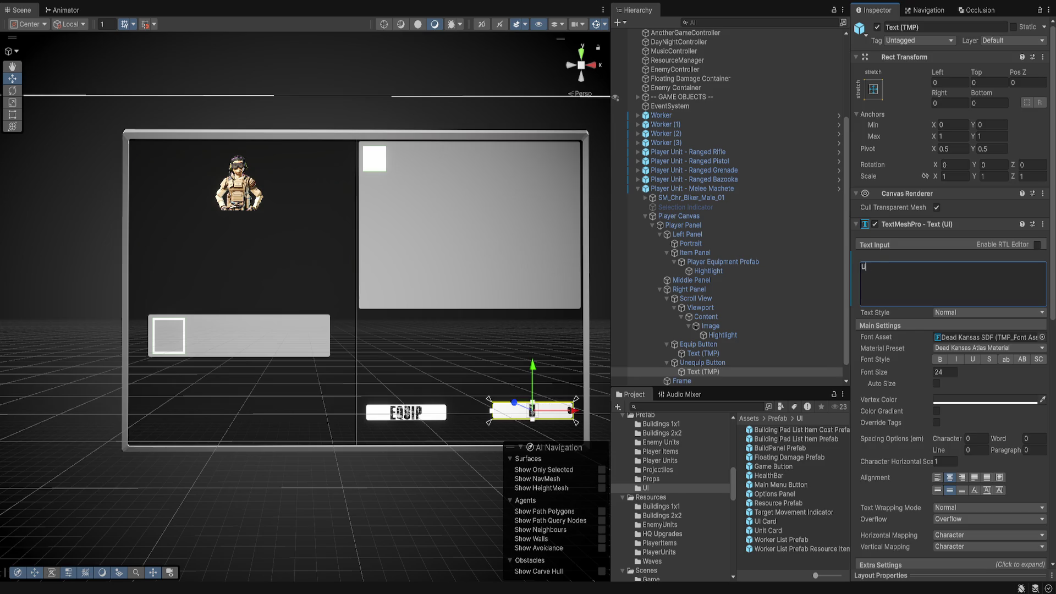
{"action": "type", "text": "NEQUIP"}
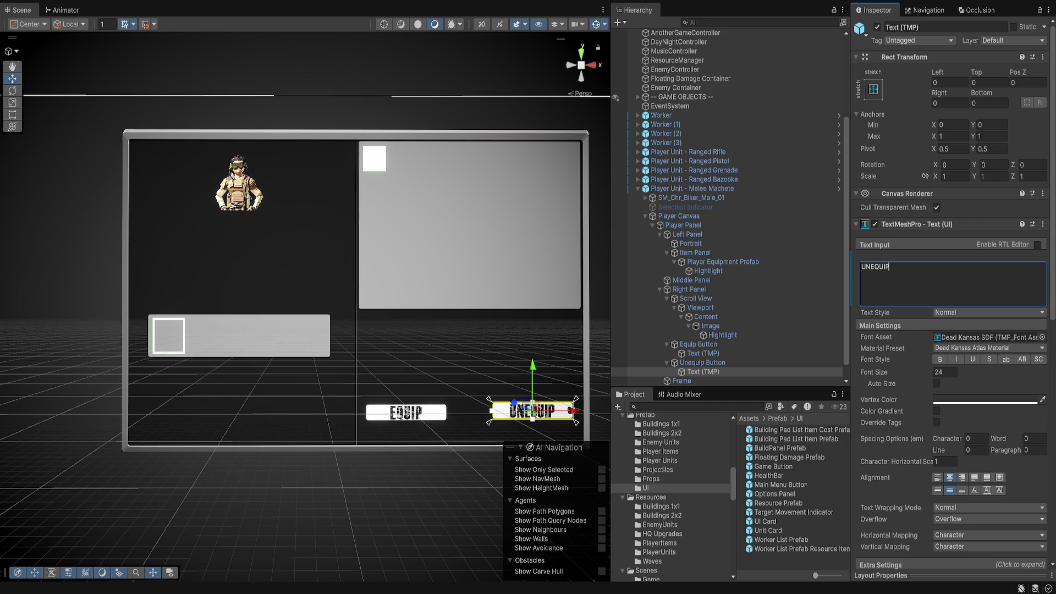
{"action": "left_click", "coordinate": [239, 335]}
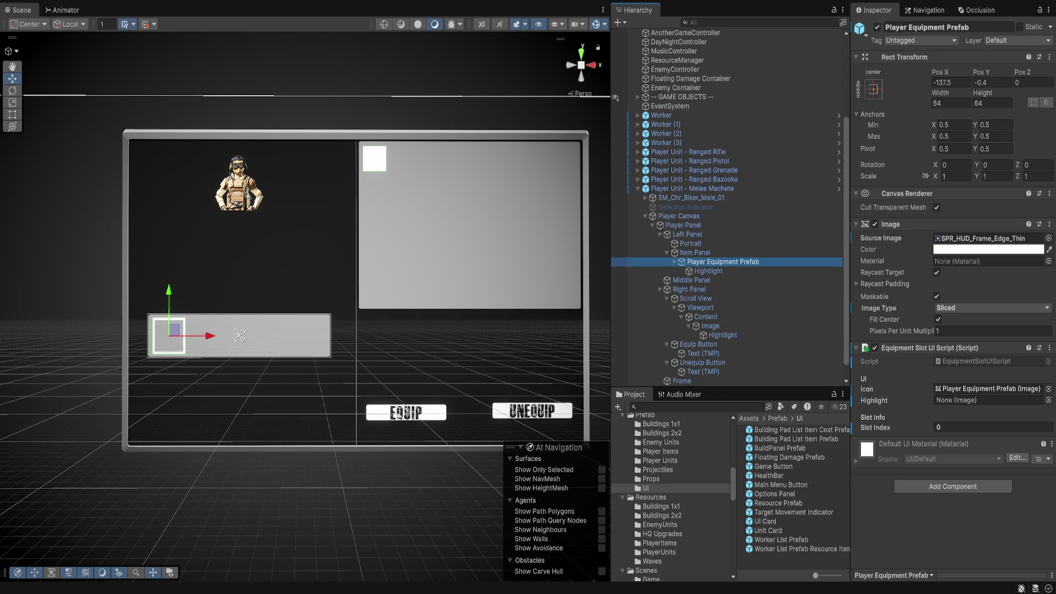
Save Player Canvas as a prefab asset in the Assets/Prefab/UI folder
{"action": "left_click", "coordinate": [238, 335]}
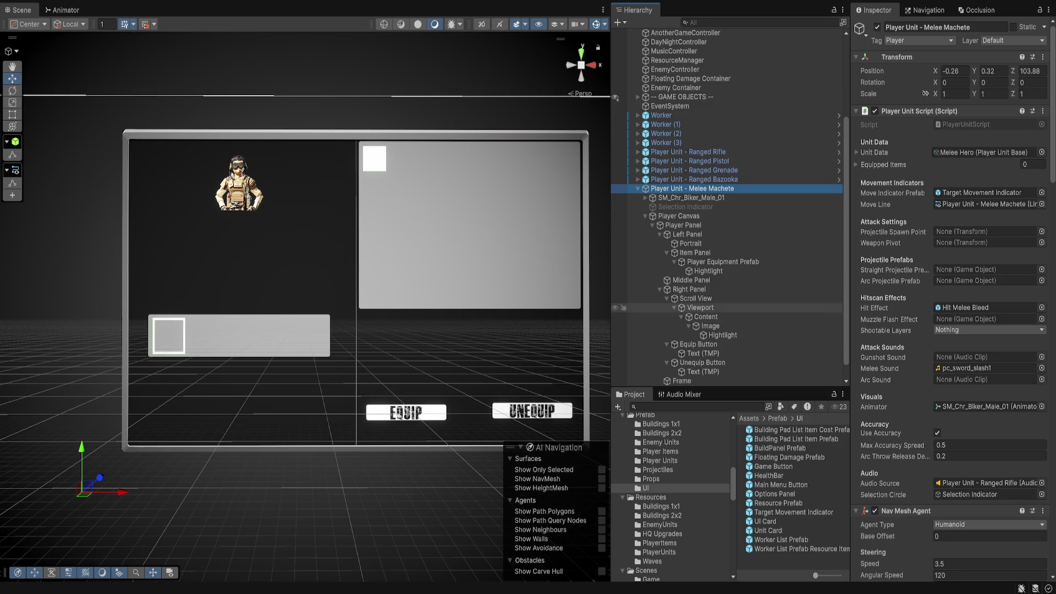
{"action": "scroll", "coordinate": [726, 207], "scroll_direction": "down", "scroll_amount": 1}
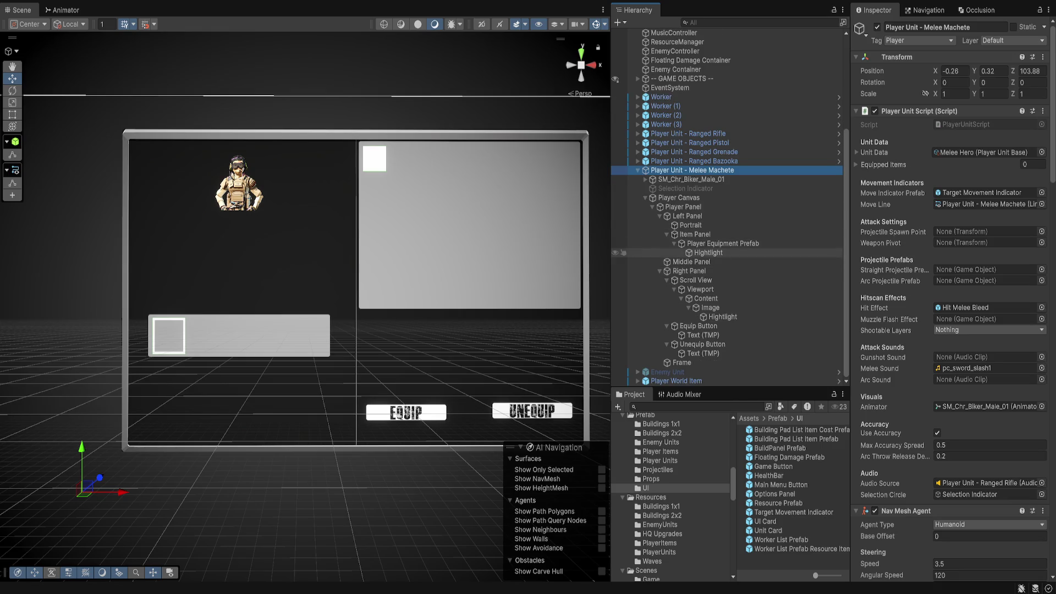
{"action": "mouse_move", "coordinate": [678, 198]}
{"action": "left_mouse_down"}
{"action": "mouse_move", "coordinate": [714, 367]}
{"action": "mouse_move", "coordinate": [792, 498]}
{"action": "left_mouse_up"}
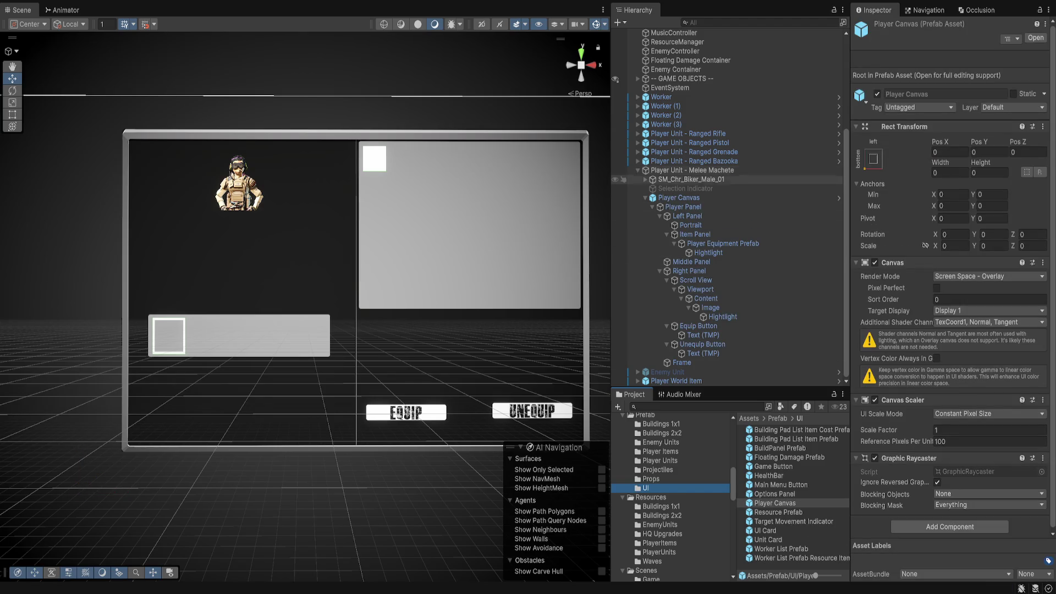
Browse the Melee Machete and Ranged Bazooka unit prefabs, then reselect the Player Equipment Prefab slot
{"action": "scroll", "coordinate": [670, 495], "scroll_direction": "up", "scroll_amount": 3}
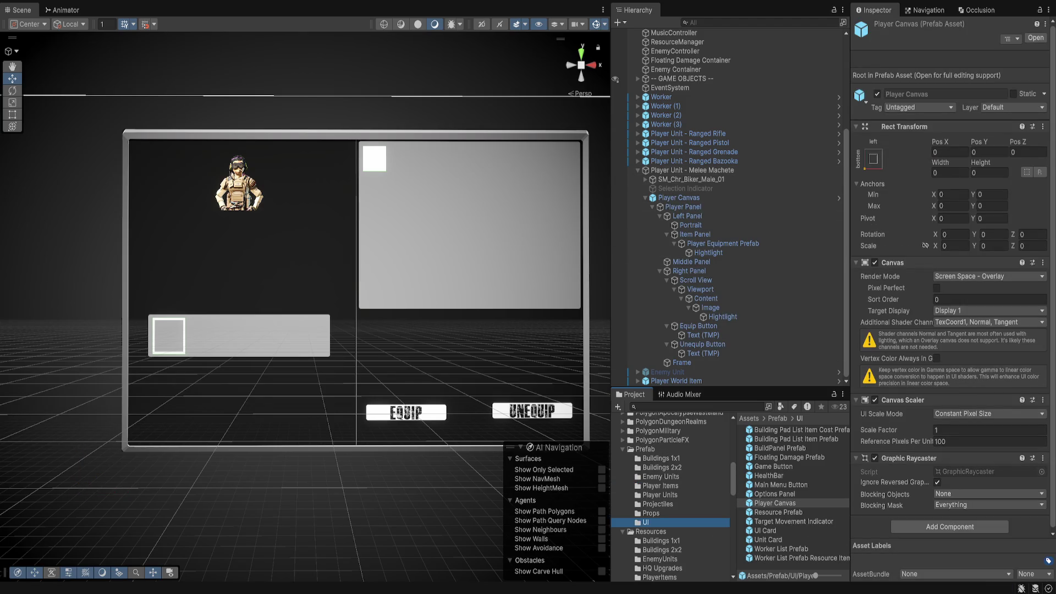
{"action": "left_click", "coordinate": [660, 494]}
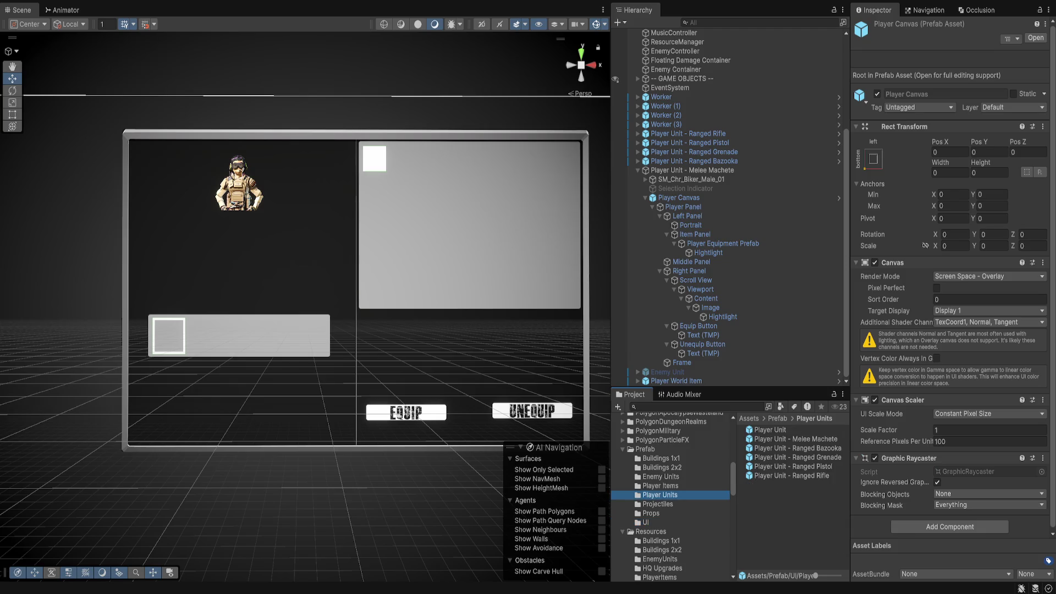
{"action": "left_click", "coordinate": [803, 439]}
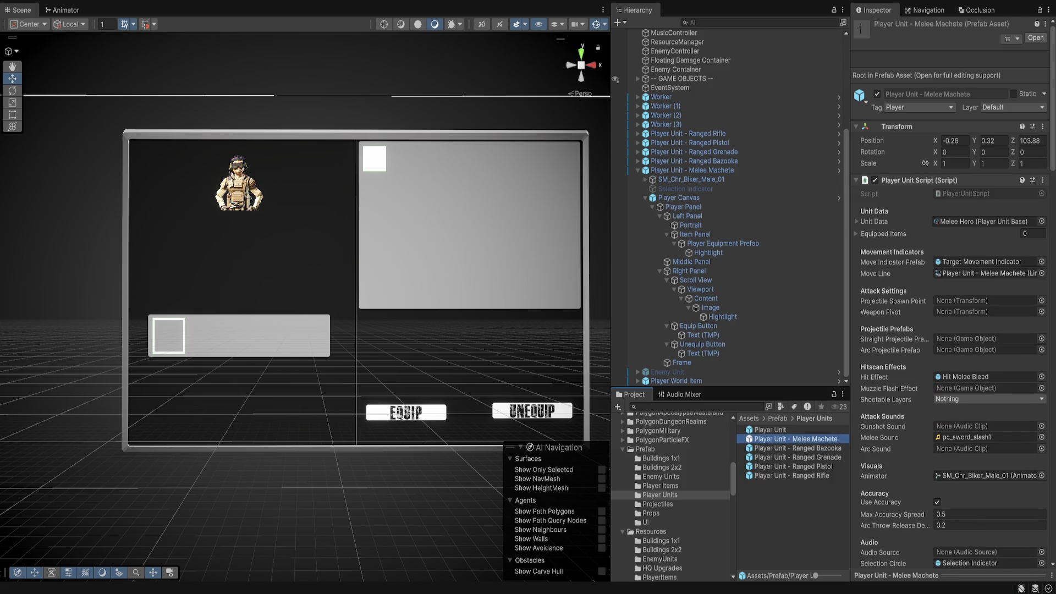
{"action": "left_click", "coordinate": [797, 448]}
{"action": "left_click", "coordinate": [797, 438]}
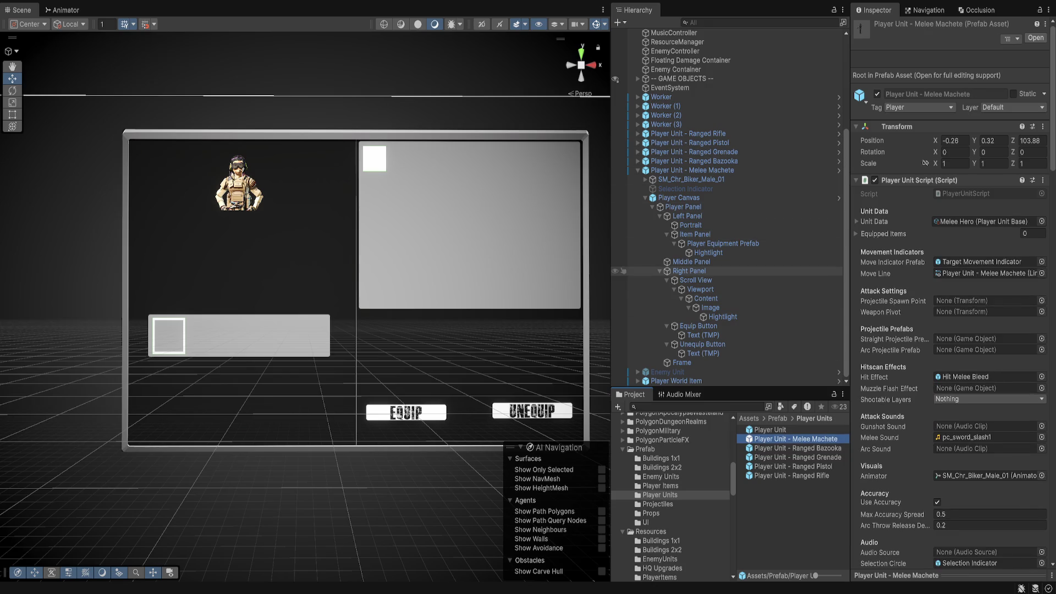
{"action": "left_click", "coordinate": [678, 198]}
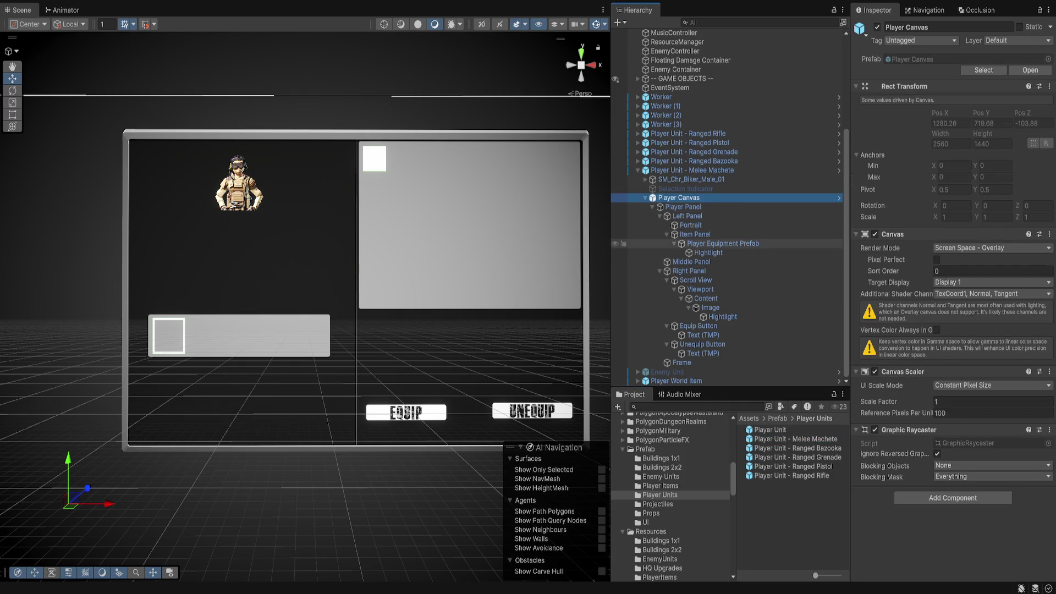
{"action": "left_click", "coordinate": [715, 243]}
Duplicate the Player Equipment Prefab slot into four spaced copies and expand their Hightlight children
{"action": "key", "text": "ctrl+d"}
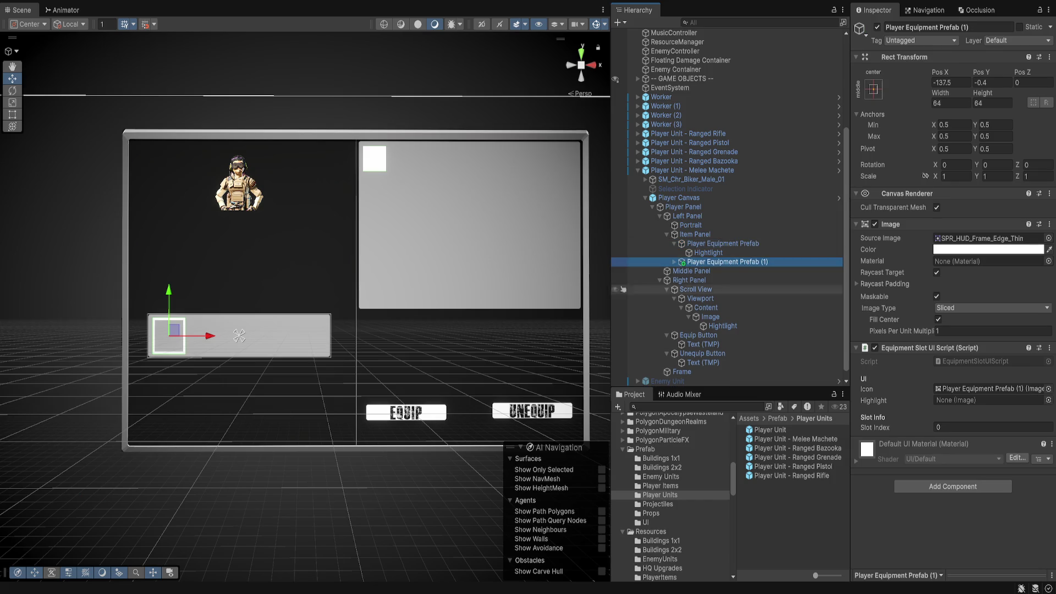
{"action": "left_click_drag", "start_coordinate": [200, 335], "coordinate": [334, 335]}
{"action": "key", "text": "ctrl+d"}
{"action": "key", "text": "ctrl+d"}
{"action": "left_click", "coordinate": [727, 262], "text": "shift"}
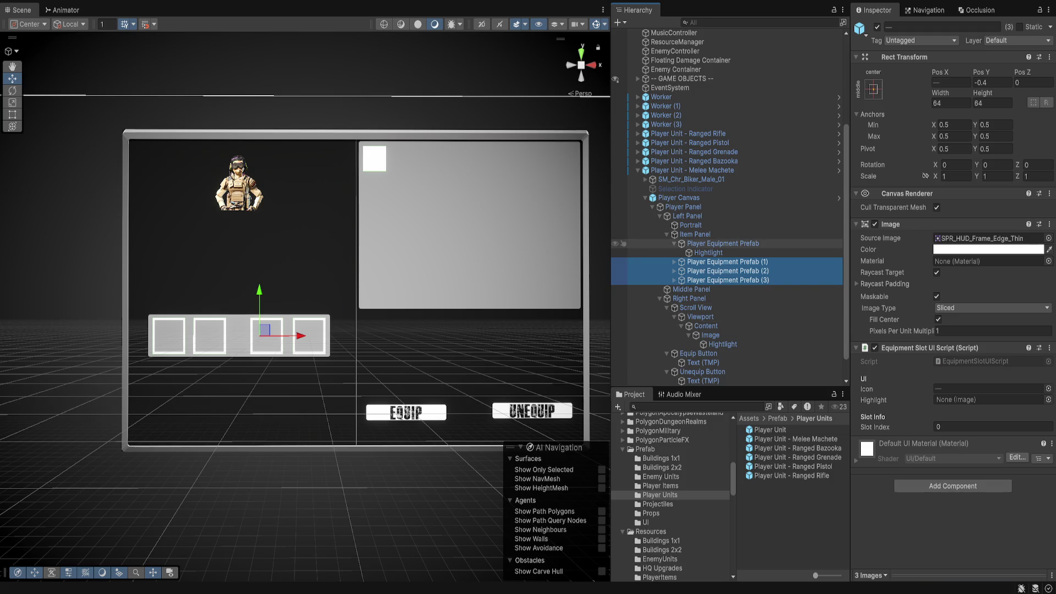
{"action": "left_click", "coordinate": [674, 243]}
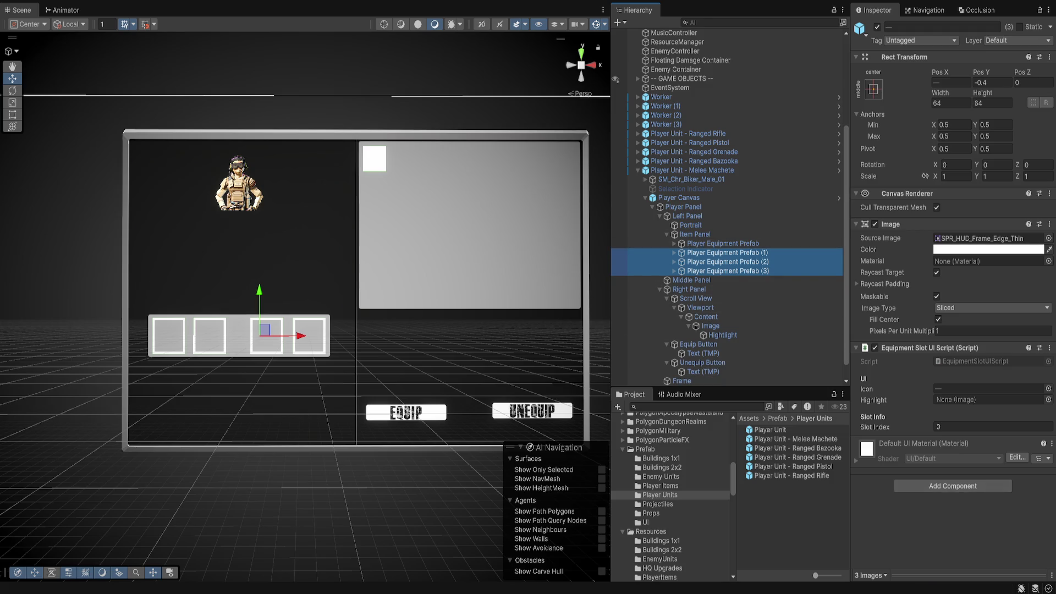
{"action": "left_click", "coordinate": [723, 243], "text": "shift"}
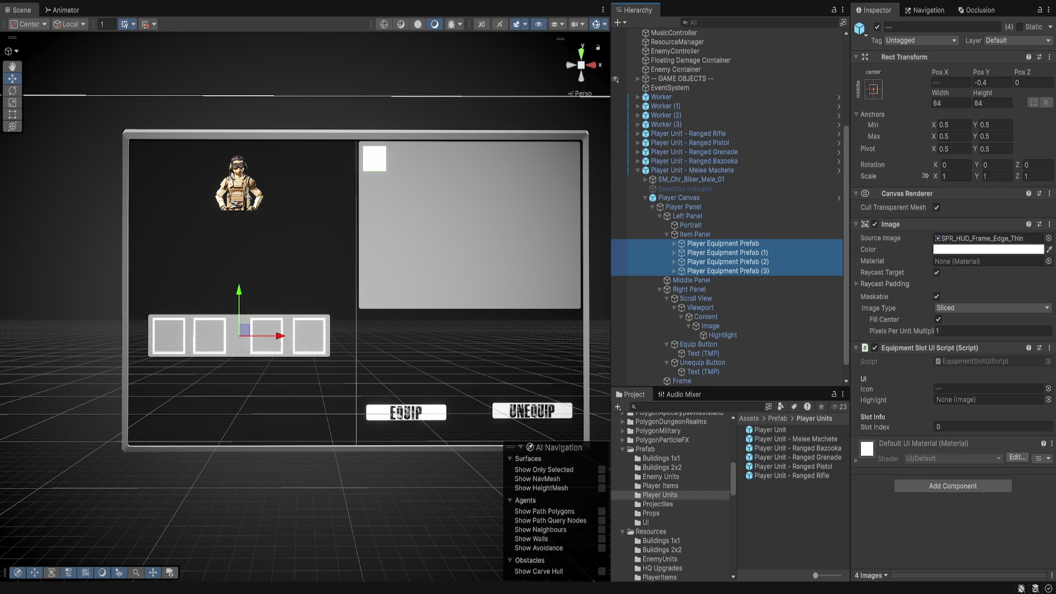
{"action": "left_click", "coordinate": [723, 243]}
{"action": "left_click", "coordinate": [723, 271], "text": "shift"}
{"action": "key", "text": "Right"}
{"action": "left_click", "coordinate": [723, 243]}
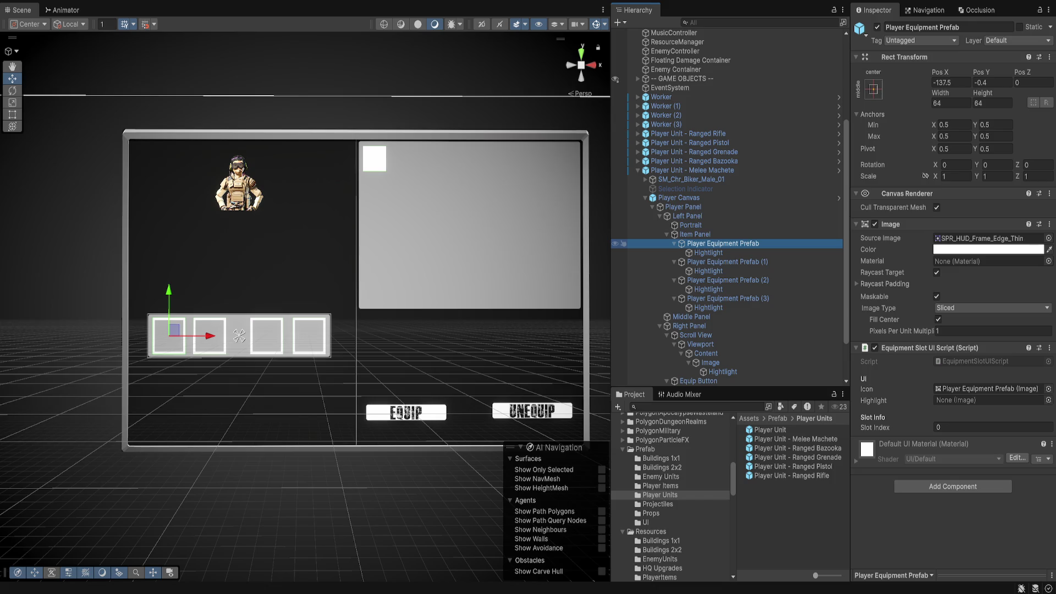
{"action": "left_click", "coordinate": [987, 388]}
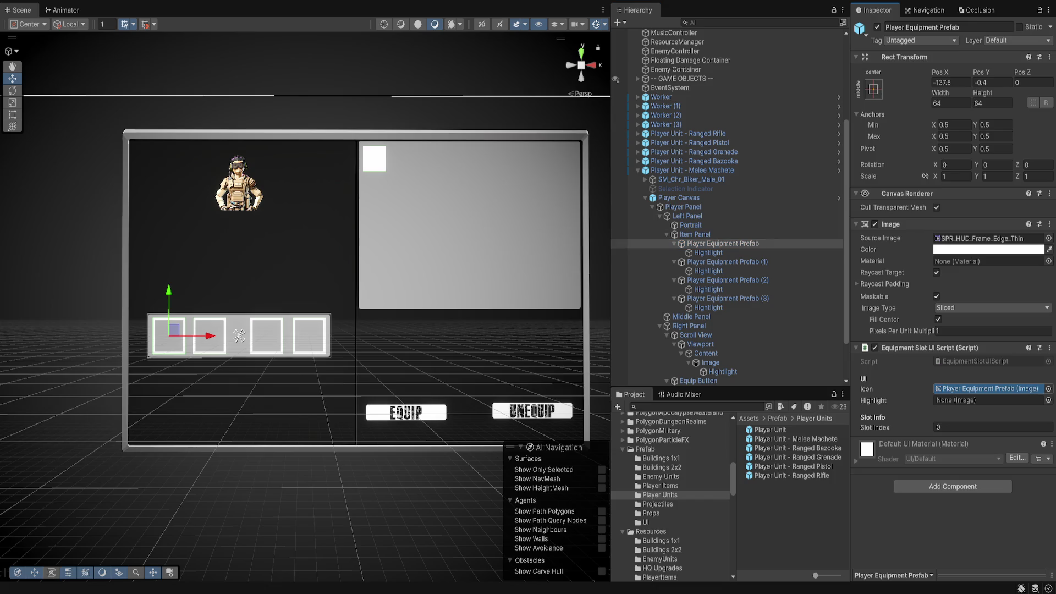
Link each of the first three slots to its Hightlight child, setting the third slot's index to 2
{"action": "left_click_drag", "start_coordinate": [708, 252], "coordinate": [990, 399]}
{"action": "left_click", "coordinate": [726, 262]}
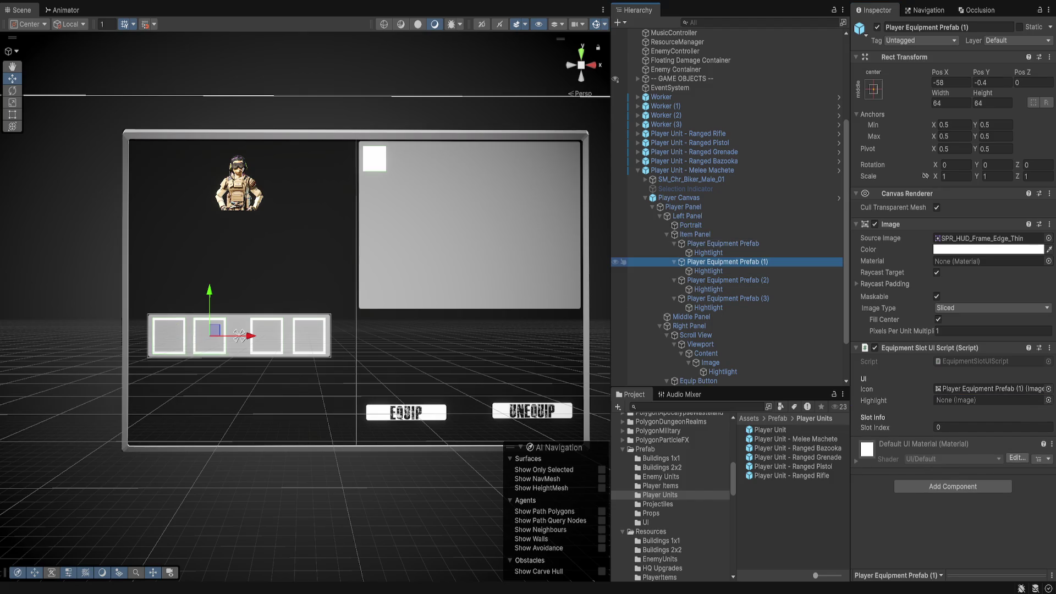
{"action": "left_click", "coordinate": [987, 388]}
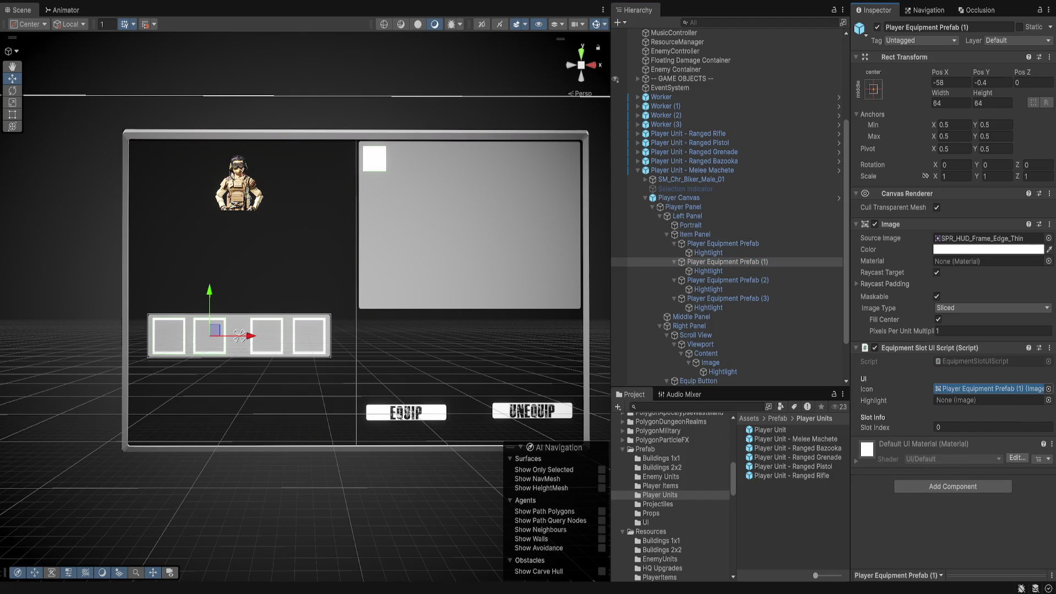
{"action": "left_click_drag", "start_coordinate": [709, 271], "coordinate": [990, 400]}
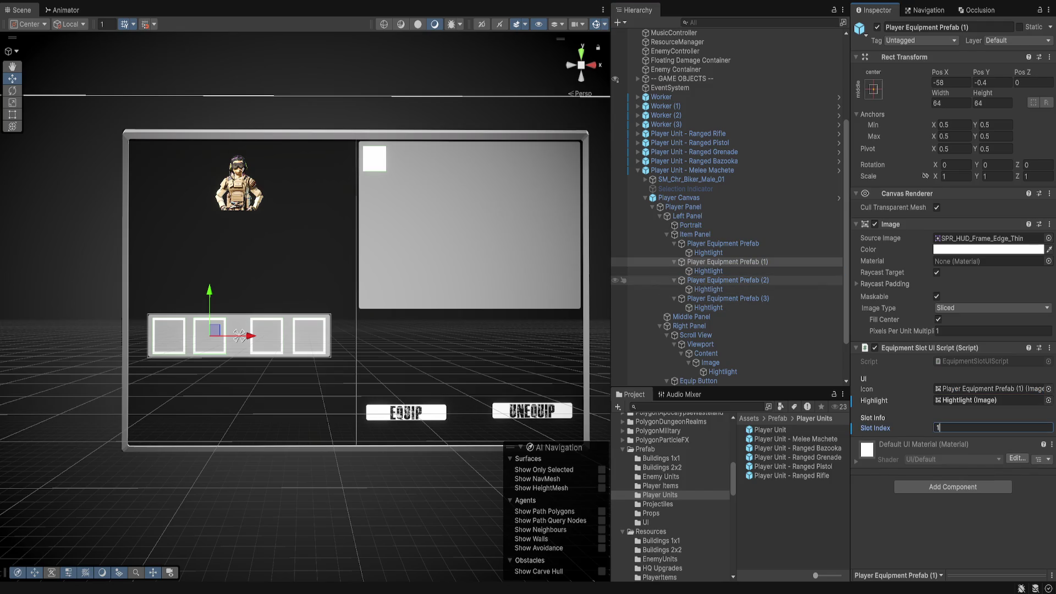
{"action": "left_click", "coordinate": [727, 280]}
{"action": "left_click", "coordinate": [987, 389]}
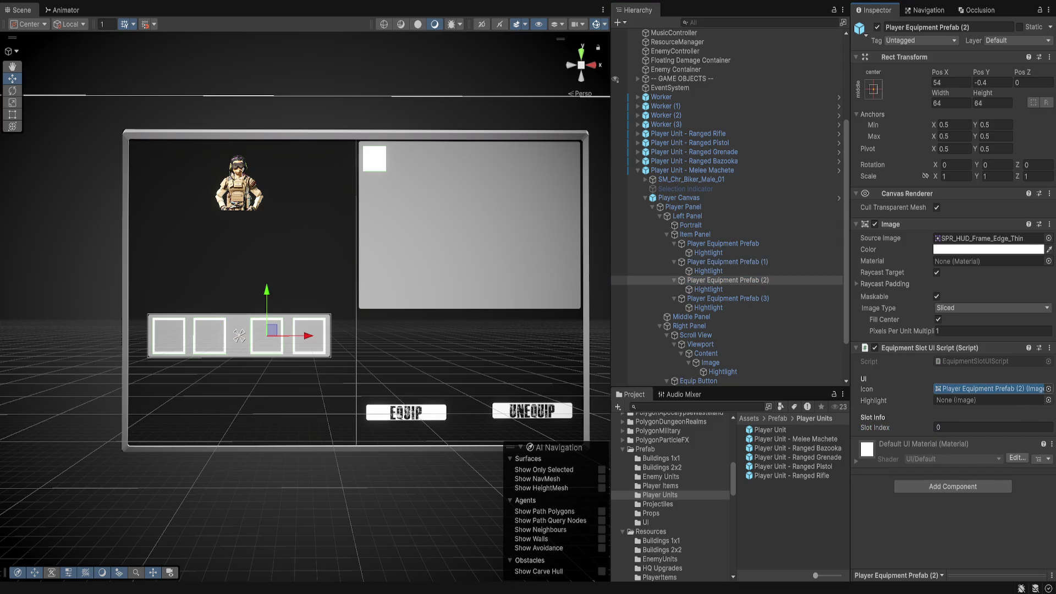
{"action": "left_click_drag", "start_coordinate": [709, 289], "coordinate": [990, 400]}
{"action": "left_click", "coordinate": [990, 427]}
{"action": "type", "text": "2"}
Link Player Equipment Prefab (3) to its Hightlight child and set Slot Index to 3
{"action": "left_click", "coordinate": [727, 299]}
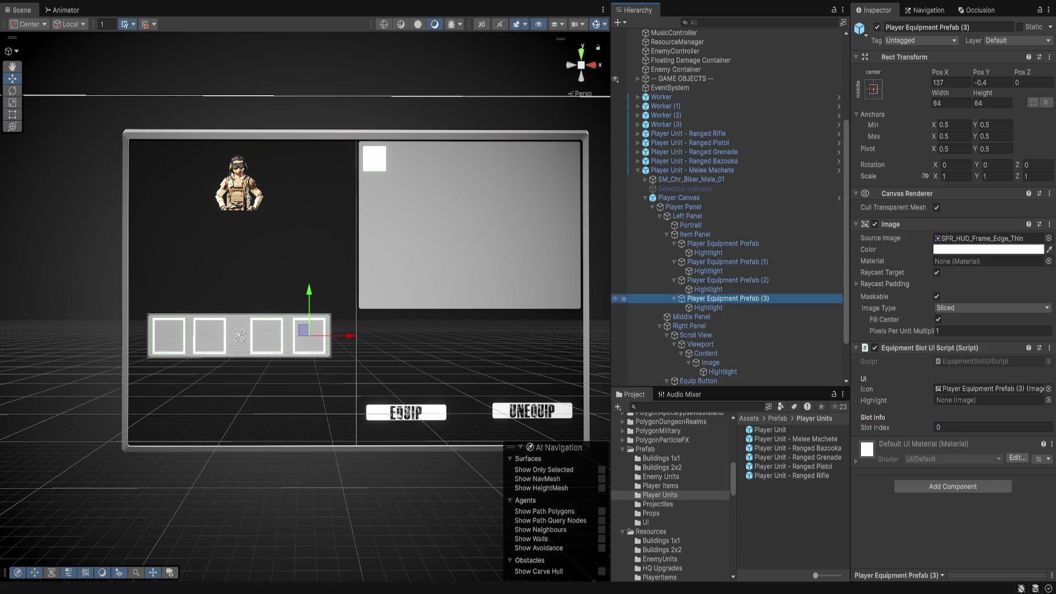
{"action": "left_click", "coordinate": [987, 389]}
{"action": "left_click_drag", "start_coordinate": [709, 307], "coordinate": [989, 399]}
{"action": "left_click", "coordinate": [990, 427]}
{"action": "type", "text": "3"}
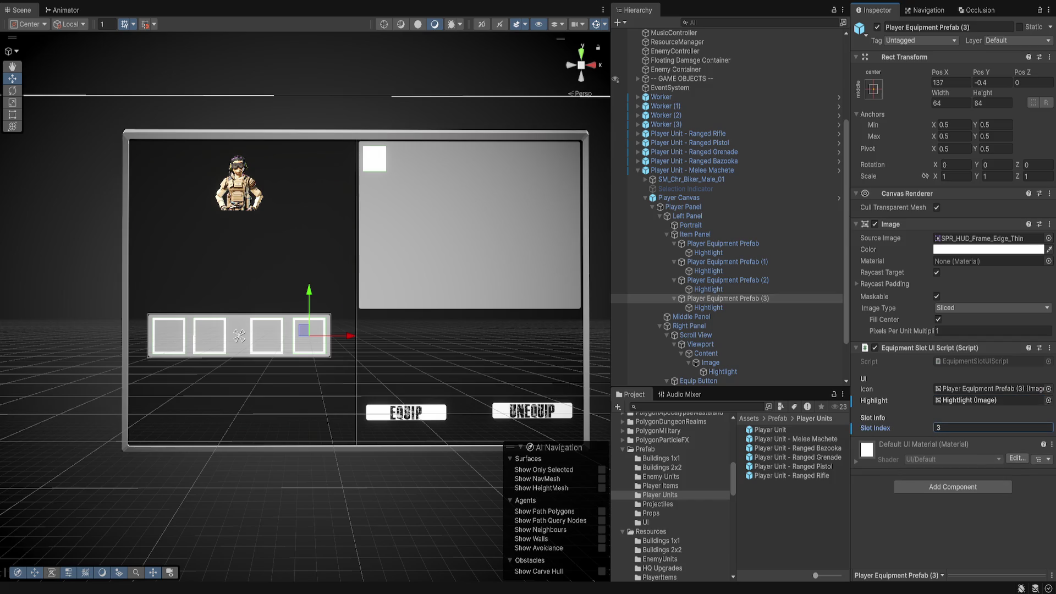
{"action": "key", "text": "Return"}
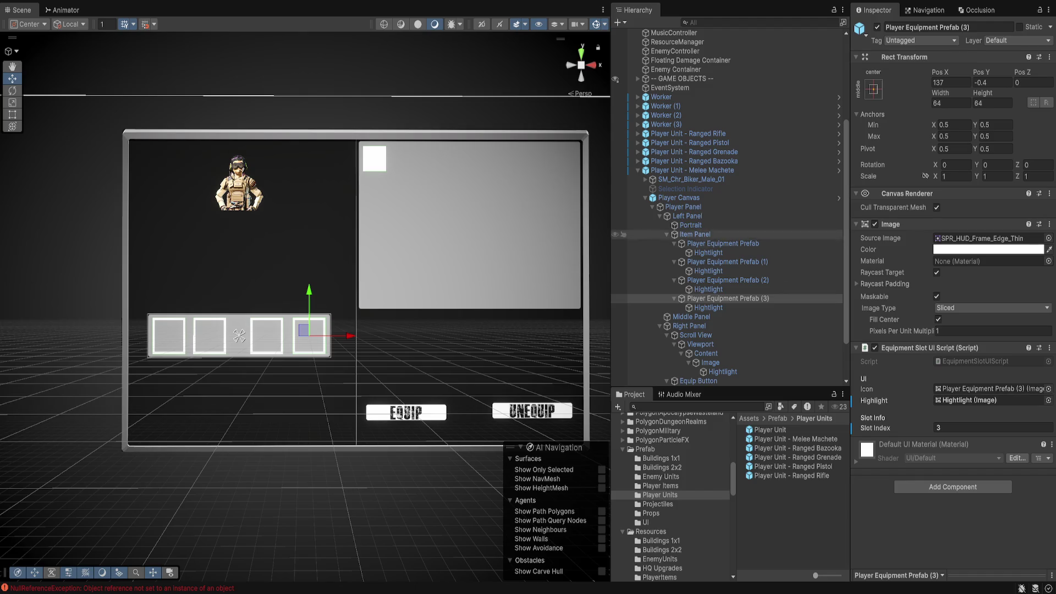
Inspect the Melee Machete unit's PlayerUnitScript, then select the panel's Frame object
{"action": "left_click", "coordinate": [676, 170]}
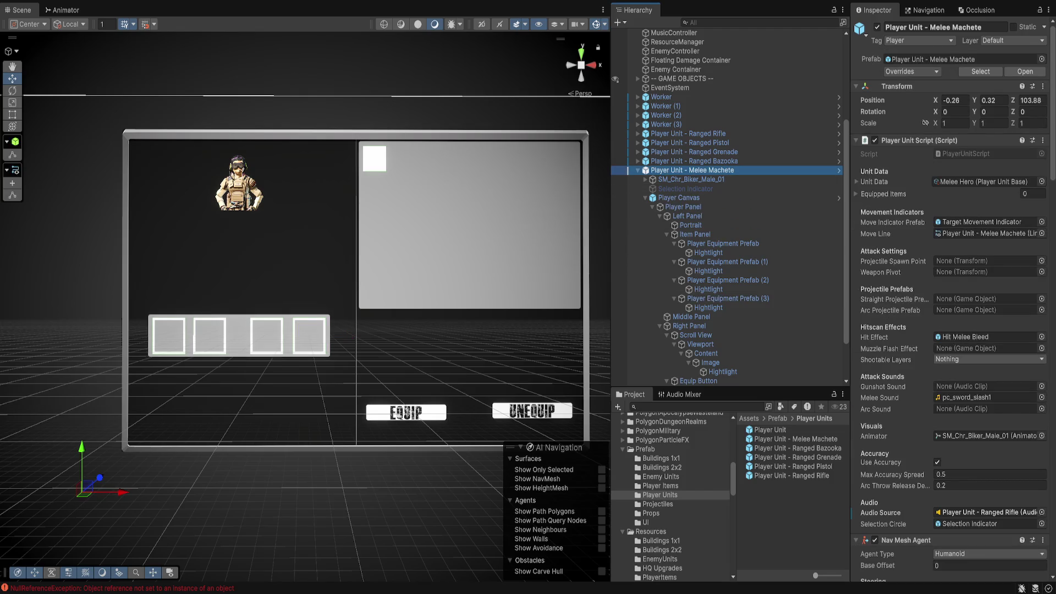
{"action": "left_click", "coordinate": [985, 154]}
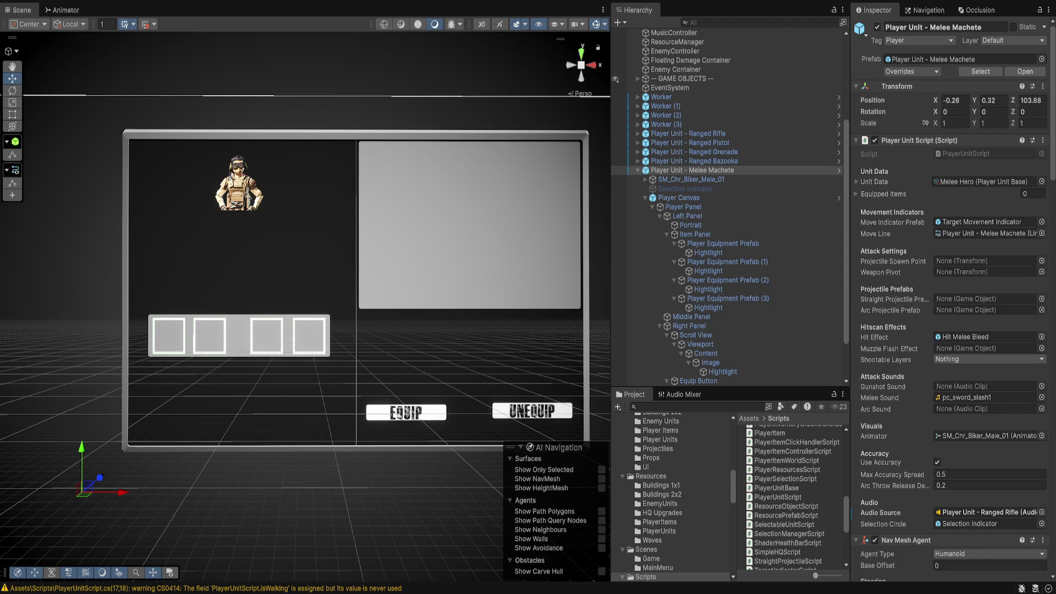
{"action": "left_click", "coordinate": [356, 291]}
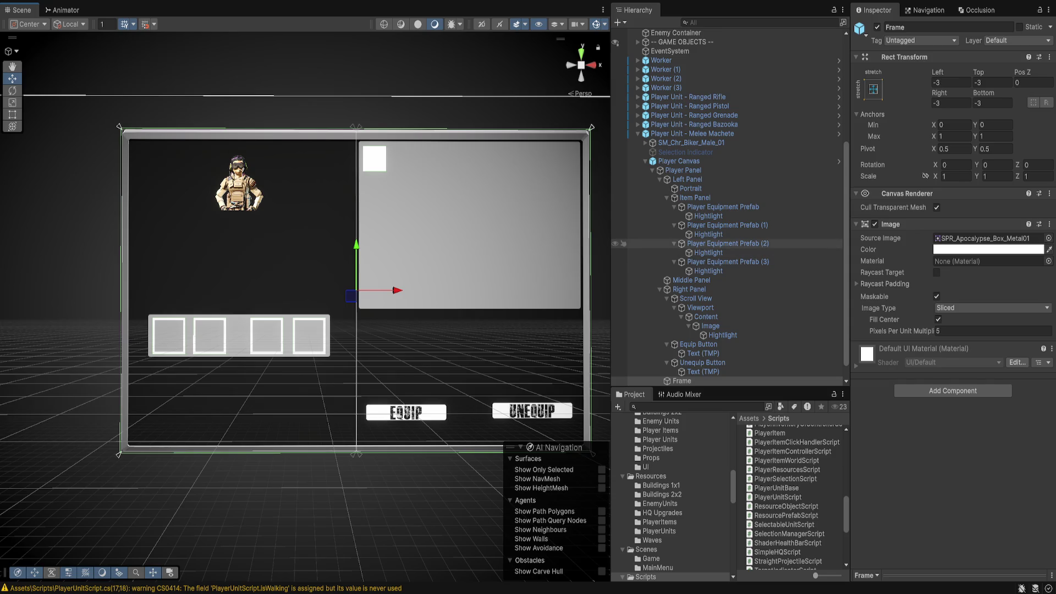
Select Player Canvas and show the UI prefabs folder in the Project window
{"action": "scroll", "coordinate": [726, 317], "scroll_direction": "down", "scroll_amount": 1}
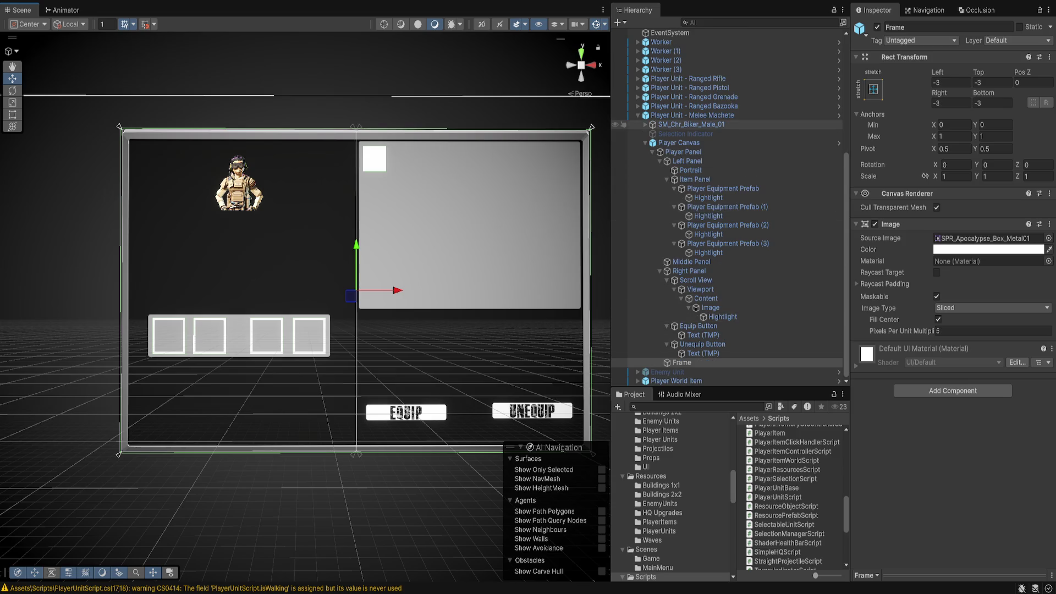
{"action": "left_click", "coordinate": [679, 142]}
{"action": "scroll", "coordinate": [676, 495], "scroll_direction": "down", "scroll_amount": 2}
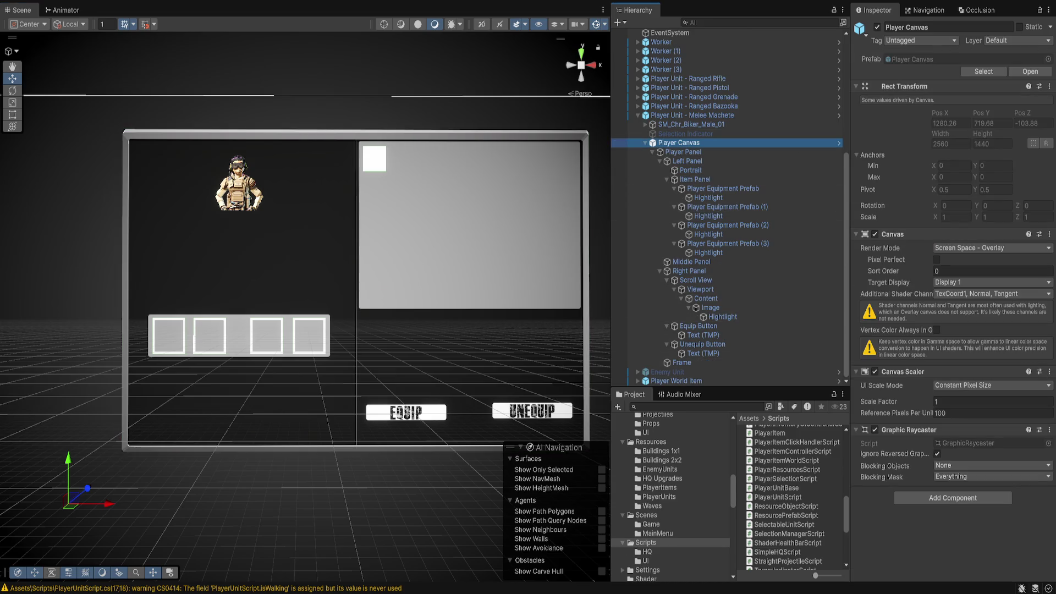
{"action": "scroll", "coordinate": [671, 495], "scroll_direction": "up", "scroll_amount": 4}
{"action": "left_click", "coordinate": [645, 535]}
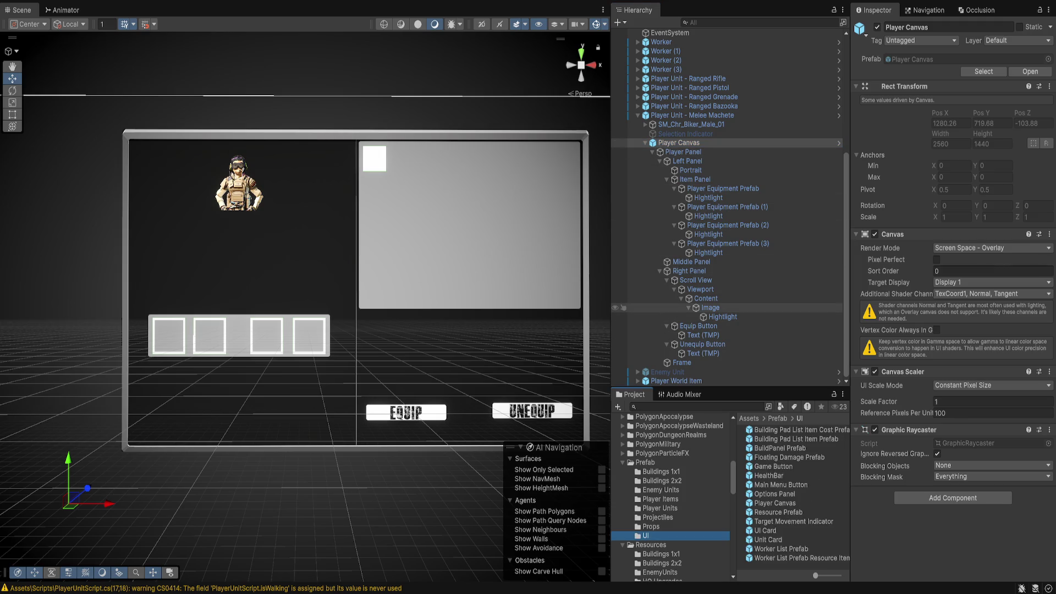
Rename the scroll content's Image item to 'Player Inventory Prefab'
{"action": "left_click", "coordinate": [710, 308]}
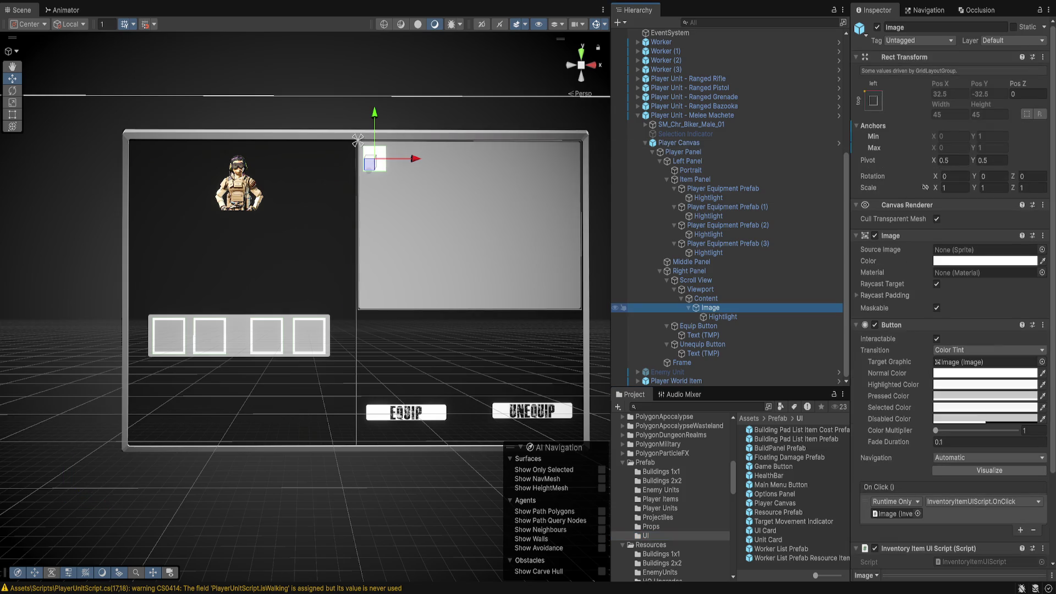
{"action": "key", "text": "Home"}
{"action": "type", "text": "Inventory "}
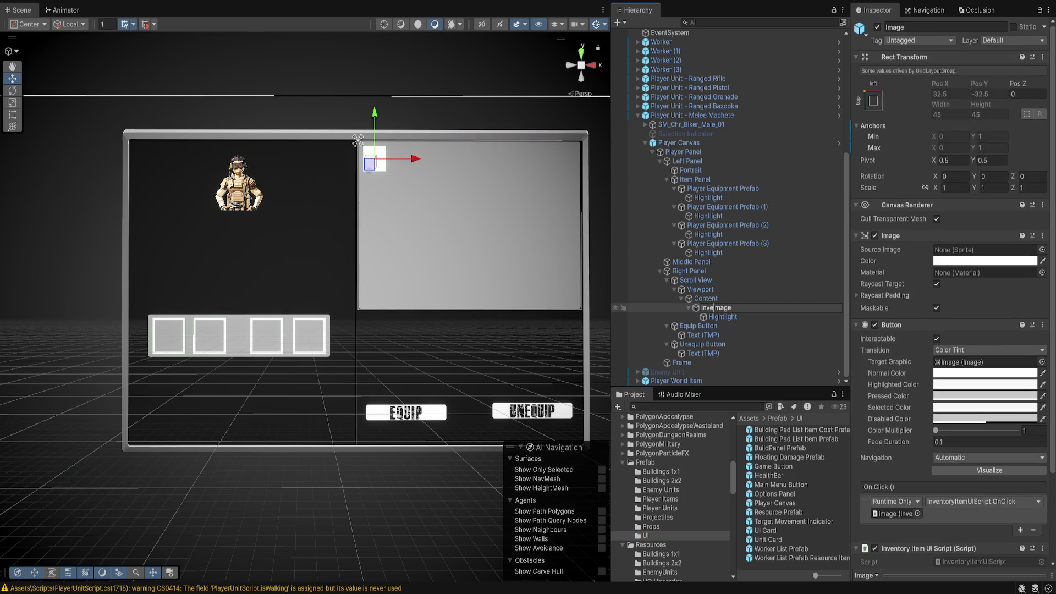
{"action": "type", "text": "Prefab"}
{"action": "key", "text": "Delete"}
{"action": "key", "text": "Delete"}
{"action": "key", "text": "Delete"}
{"action": "key", "text": "Home"}
{"action": "type", "text": "Player"}
{"action": "key", "text": "Return"}
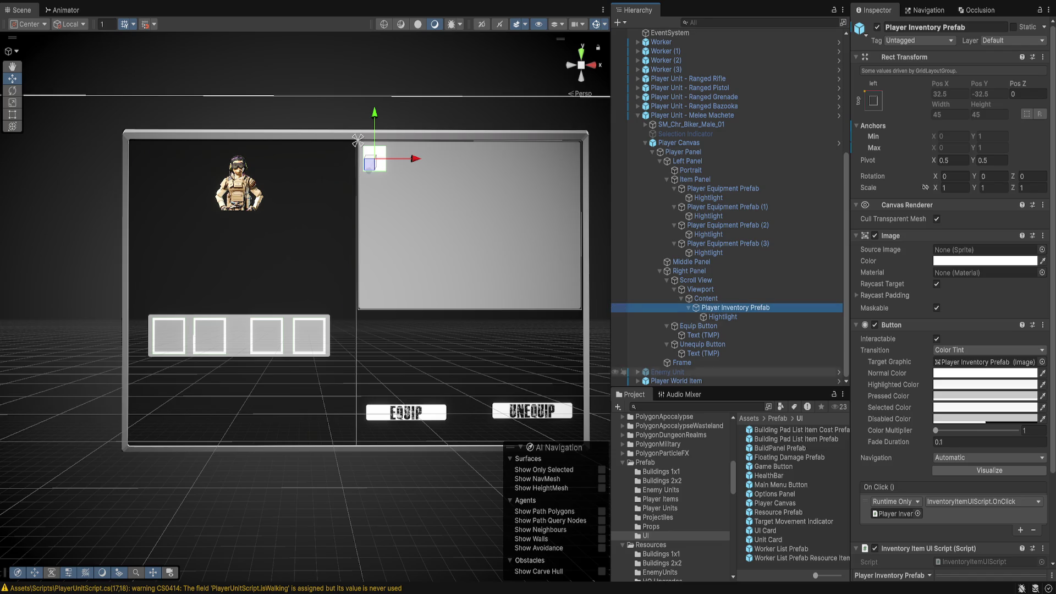
Open the Player Canvas prefab in prefab mode
{"action": "left_click", "coordinate": [646, 535]}
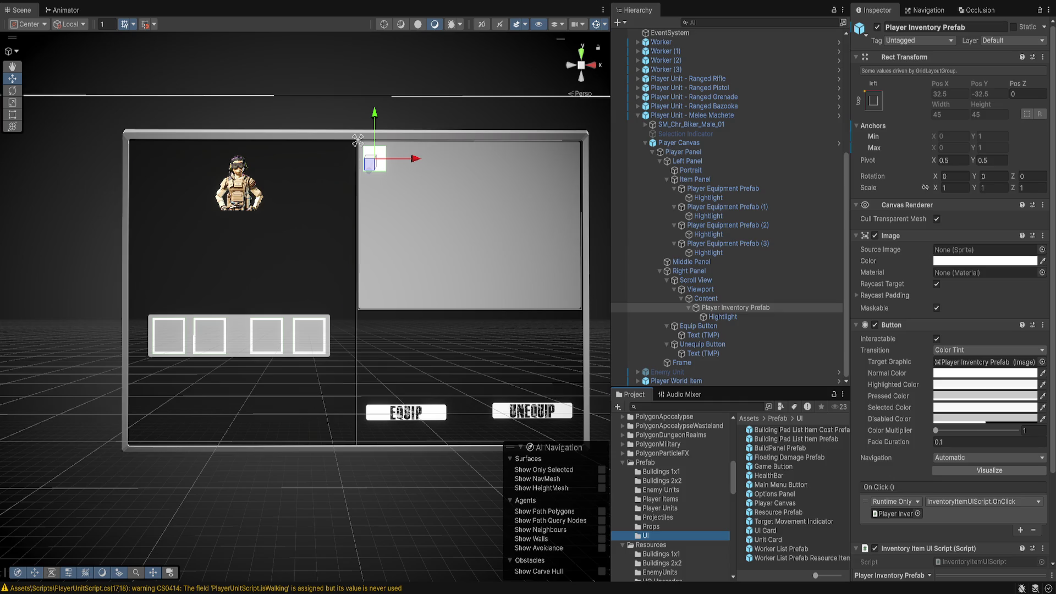
{"action": "left_click", "coordinate": [679, 143]}
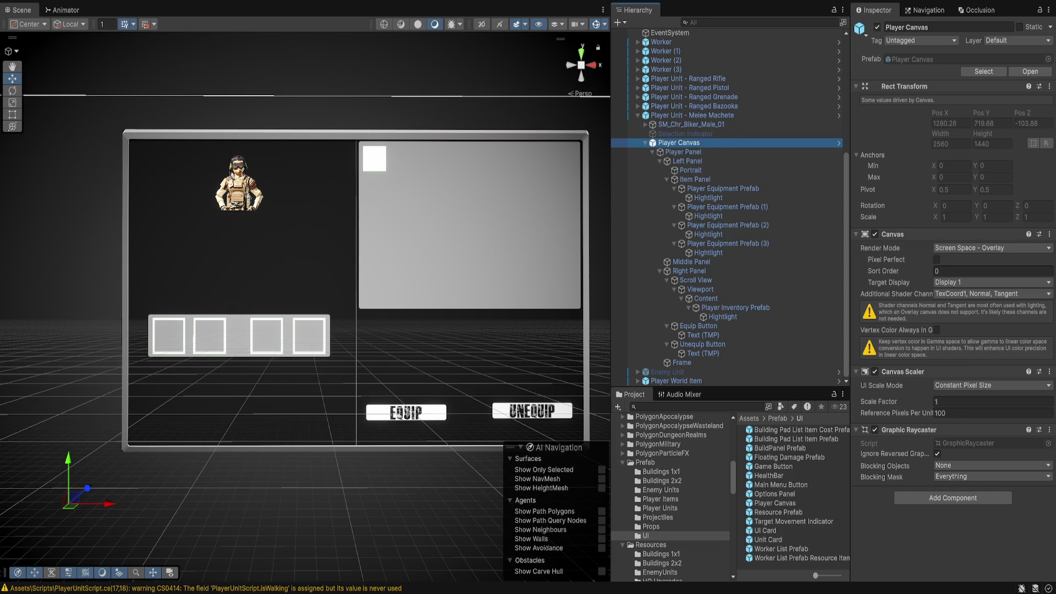
{"action": "left_click", "coordinate": [839, 142]}
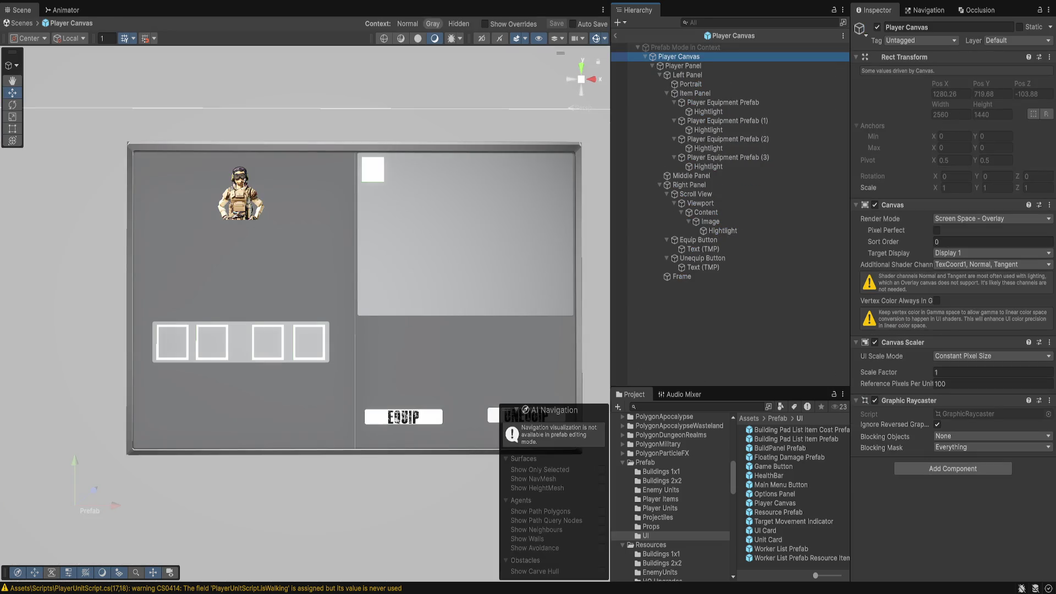
Rename the Image item in the scroll content to 'Player Inventory Prefab'
{"action": "left_click", "coordinate": [372, 167]}
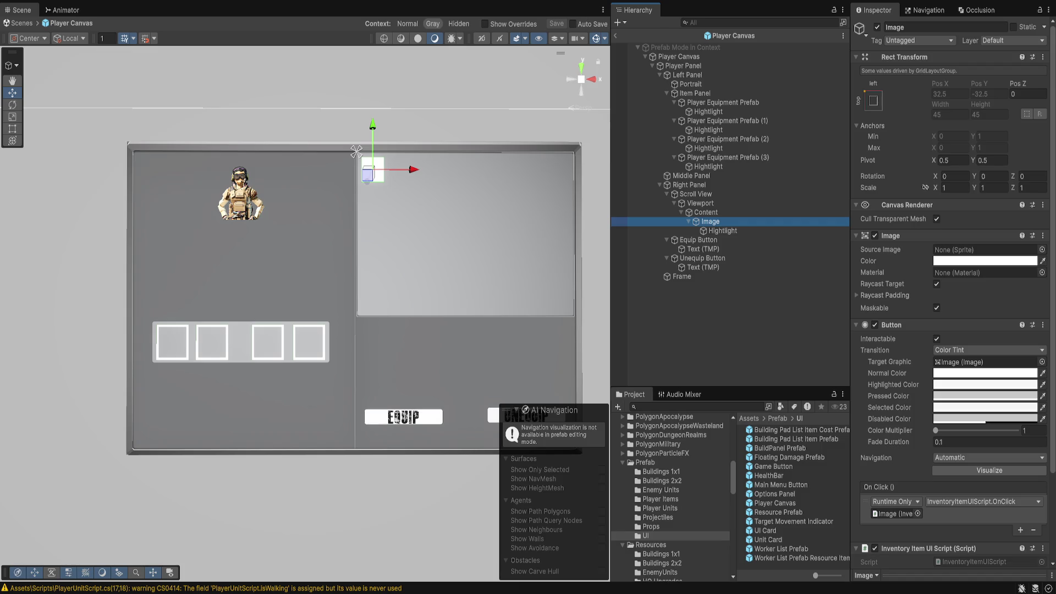
{"action": "key", "text": "F2"}
{"action": "type", "text": "P"}
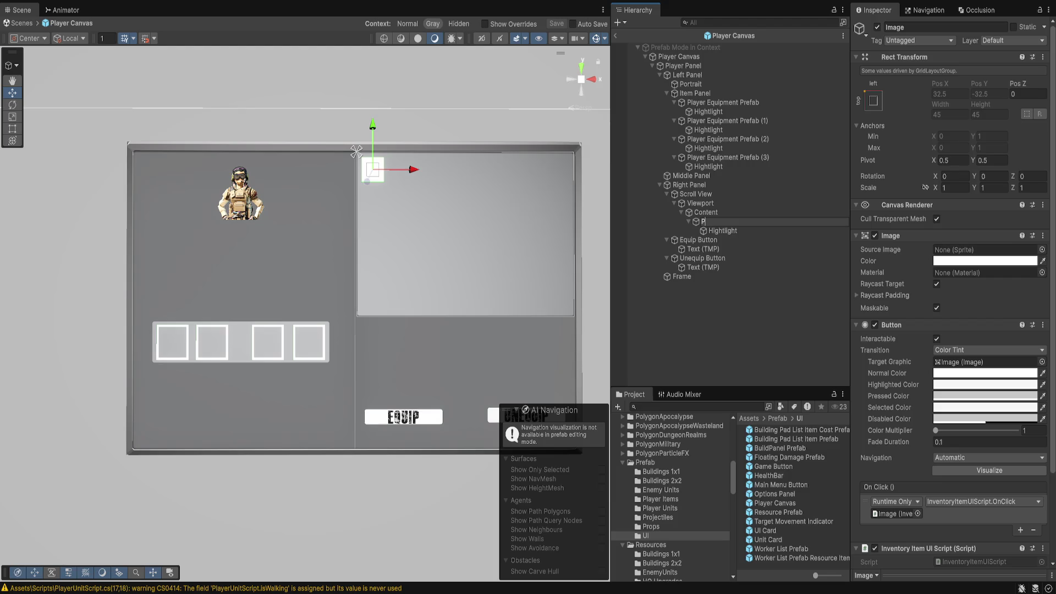
{"action": "type", "text": "layer Inventory Pre"}
{"action": "type", "text": "fab"}
{"action": "key", "text": "Return"}
Save it as a prefab in Assets/Prefab/UI, delete it from Content, save and exit Prefab Mode
{"action": "left_click", "coordinate": [645, 535]}
{"action": "left_click_drag", "start_coordinate": [735, 221], "coordinate": [788, 511]}
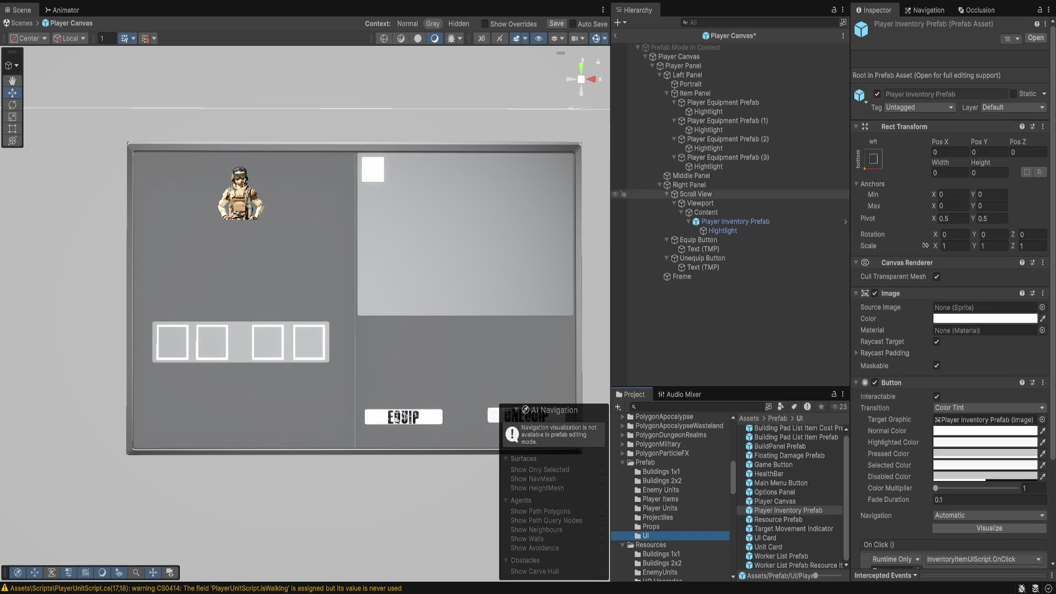
{"action": "key", "text": "Delete"}
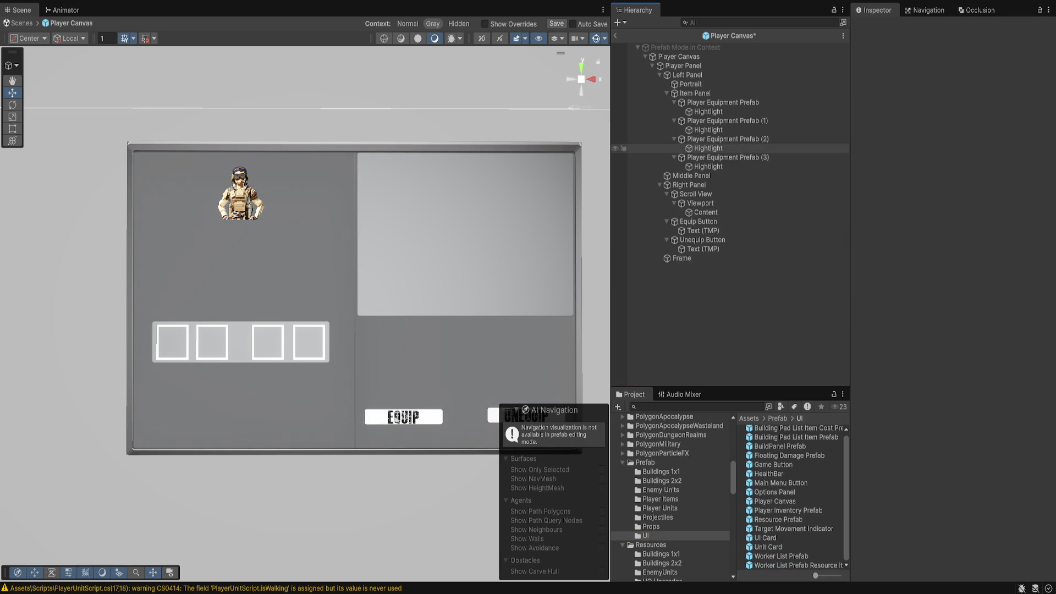
{"action": "key", "text": "ctrl+s"}
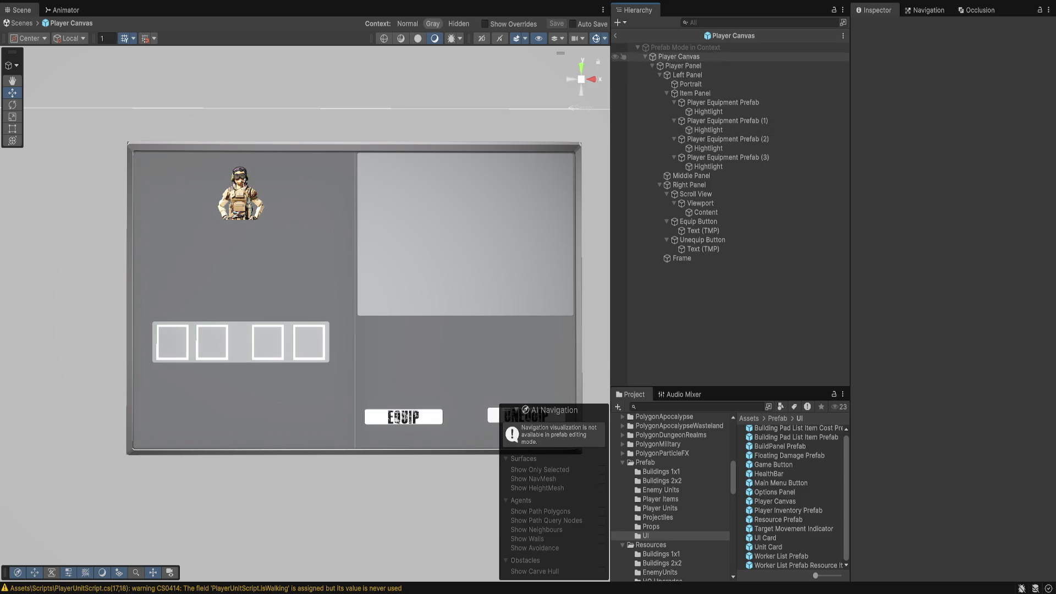
{"action": "left_click", "coordinate": [616, 35]}
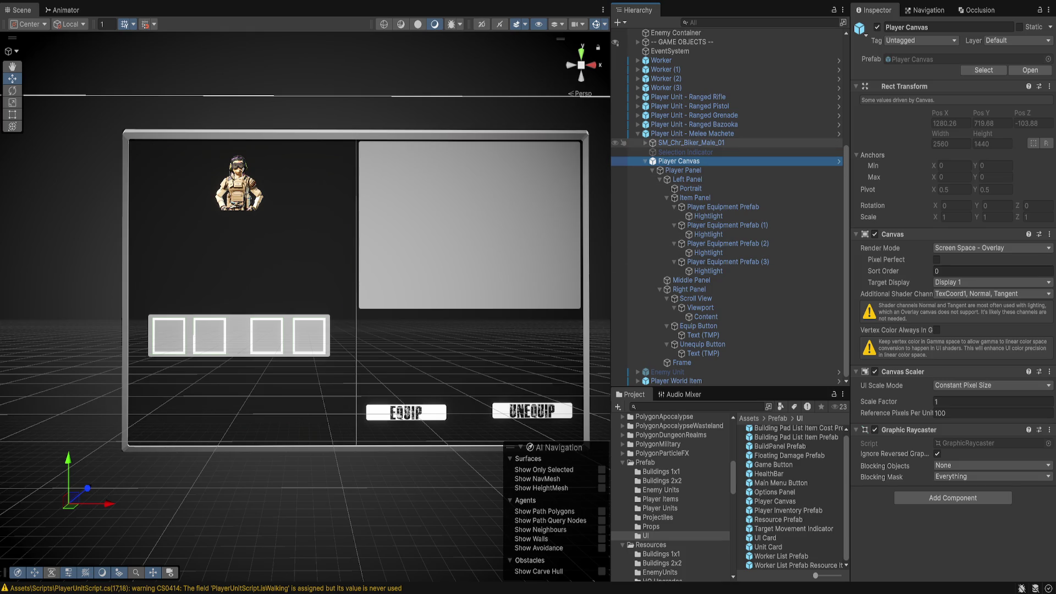
Add a 160×20 slider to Player Panel and move it below the portrait at -240, 74
{"action": "left_click", "coordinate": [691, 142]}
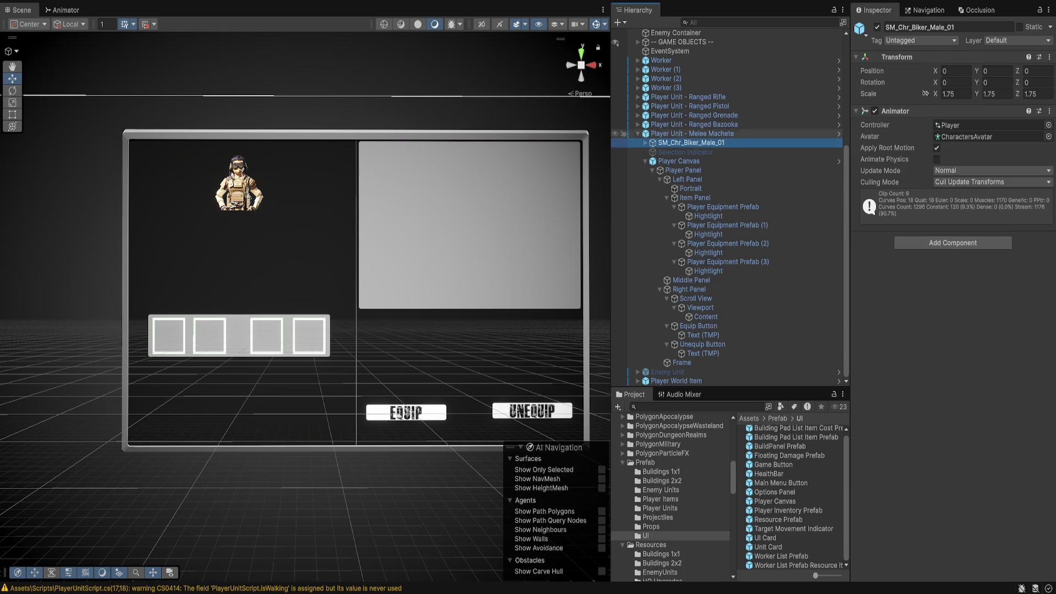
{"action": "left_click", "coordinate": [680, 160]}
{"action": "left_click", "coordinate": [683, 169]}
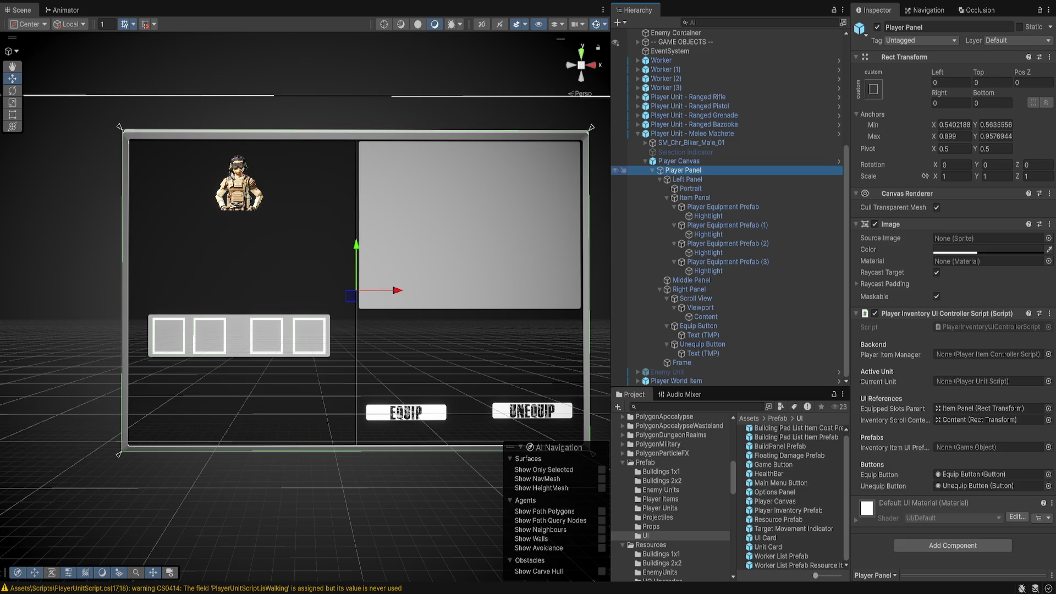
{"action": "type", "text": "w"}
{"action": "left_click_drag", "start_coordinate": [351, 296], "coordinate": [229, 254]}
Rename the new slider to 'Experience Slider'
{"action": "left_click", "coordinate": [675, 372]}
{"action": "key", "text": "F2"}
{"action": "type", "text": "Experi"}
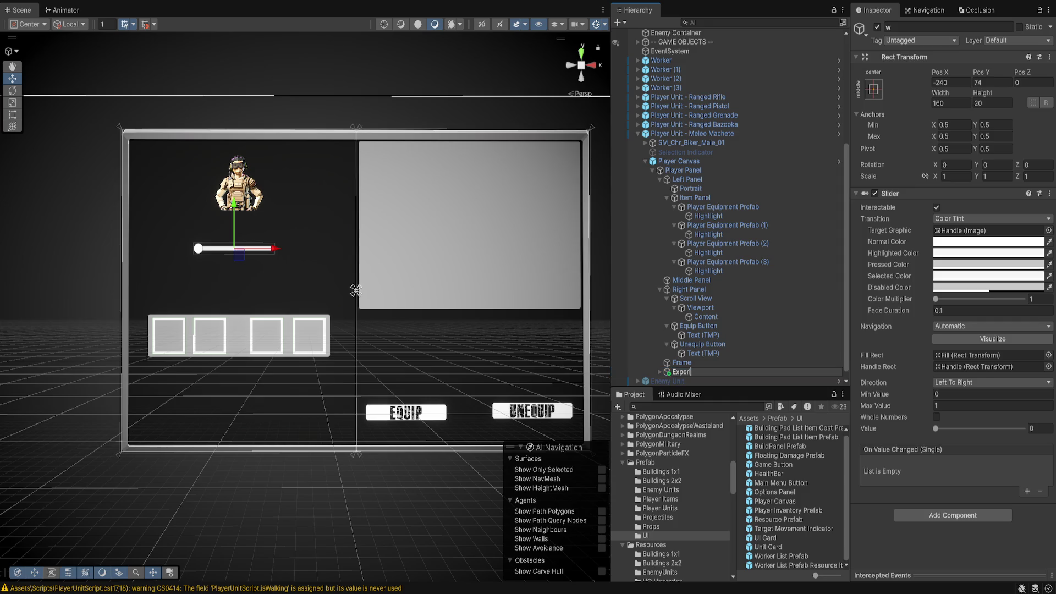
{"action": "type", "text": "ence Slider"}
{"action": "key", "text": "Return"}
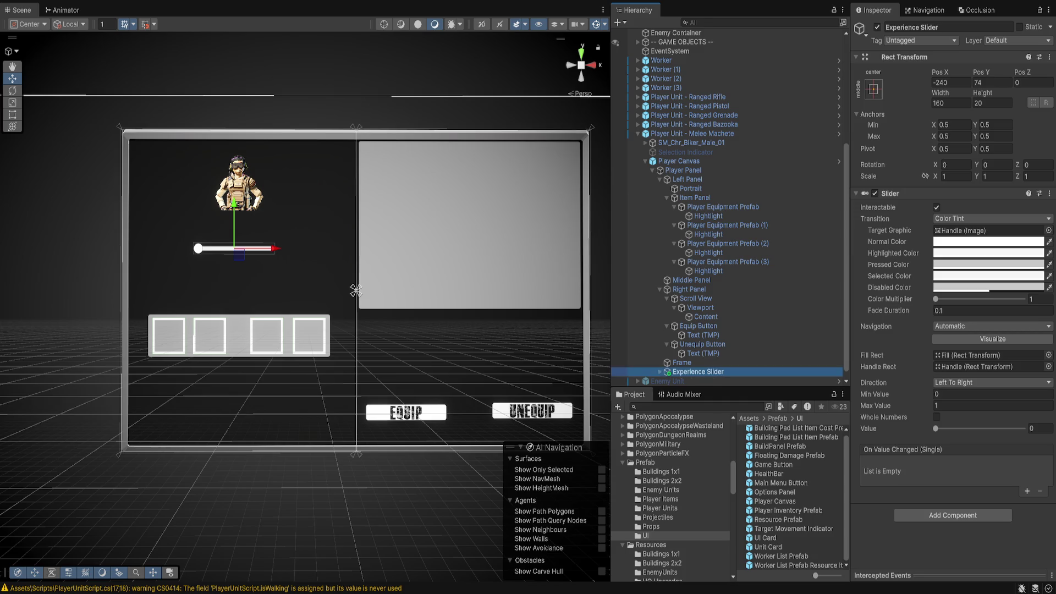
Set the slider Background's Source Image to the SPR_UI_FX_Gradient_Corner sprite
{"action": "key", "text": "Right"}
{"action": "key", "text": "Down"}
{"action": "left_click", "coordinate": [988, 238]}
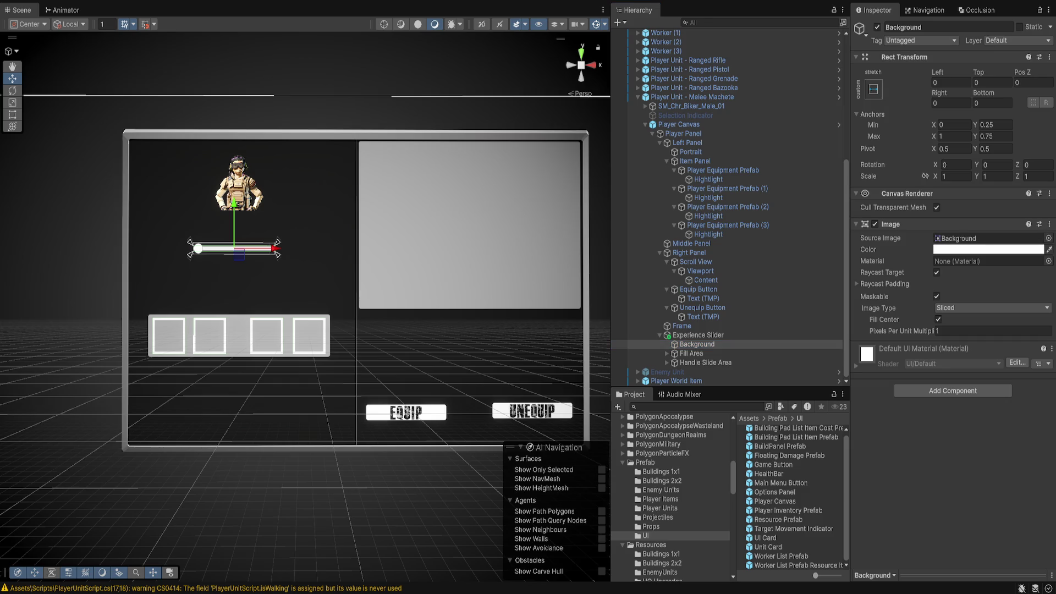
{"action": "key", "text": "Delete"}
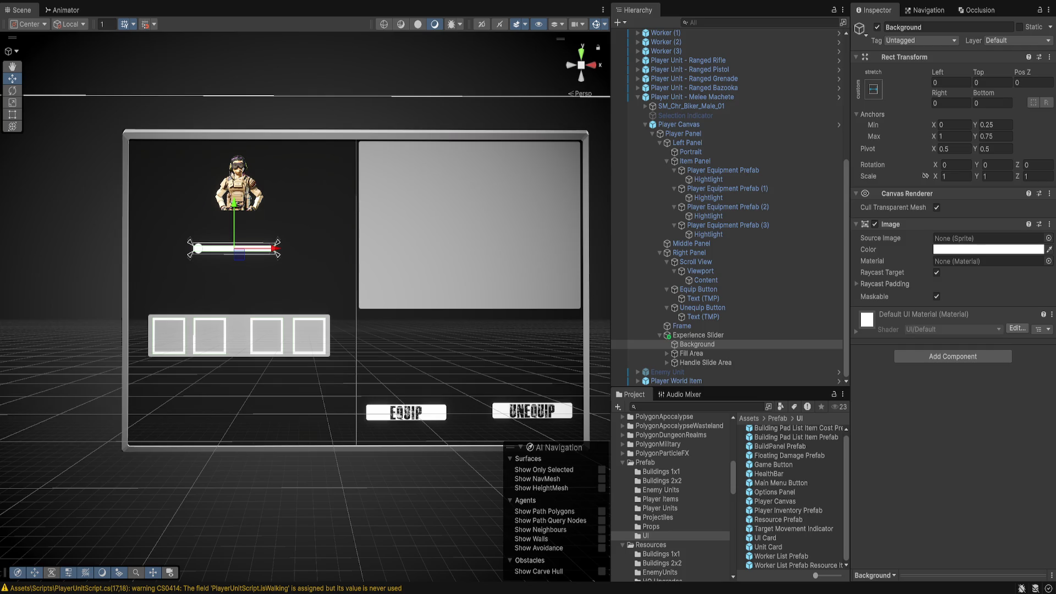
{"action": "key", "text": "ctrl+z"}
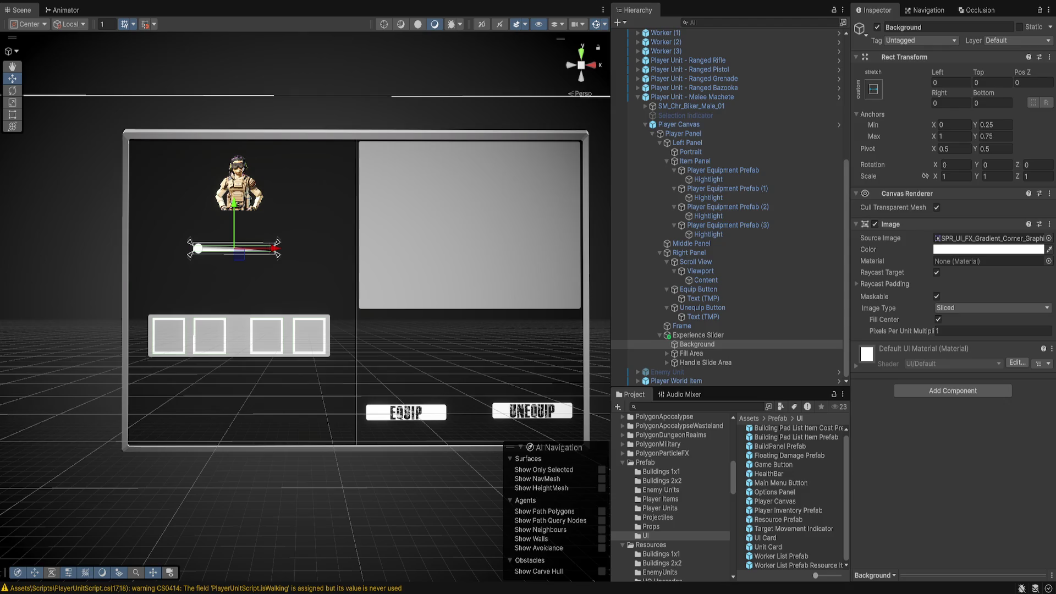